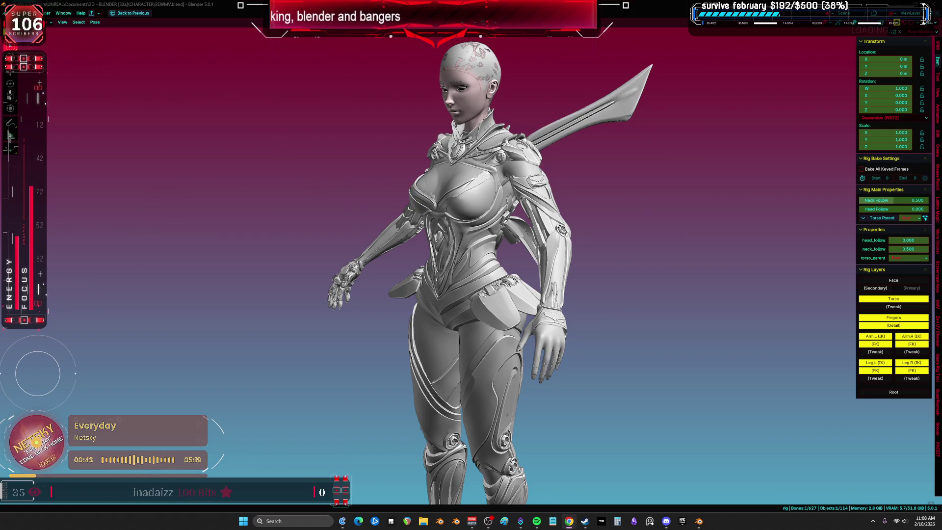
# - Select the left upper arm bone and try a trackball rotation, then cancel back to rest
pyautogui.moveTo(266, 189)
pyautogui.mouseDown(button='middle')
pyautogui.moveTo(449, 336)
pyautogui.moveTo(543, 317)
pyautogui.moveTo(75, 322)
pyautogui.moveTo(794, 301)
pyautogui.moveTo(235, 305)
pyautogui.moveTo(221, 73)
pyautogui.moveTo(213, 392)
pyautogui.moveTo(207, 292)
pyautogui.moveTo(227, 329)
pyautogui.mouseUp(button='middle')
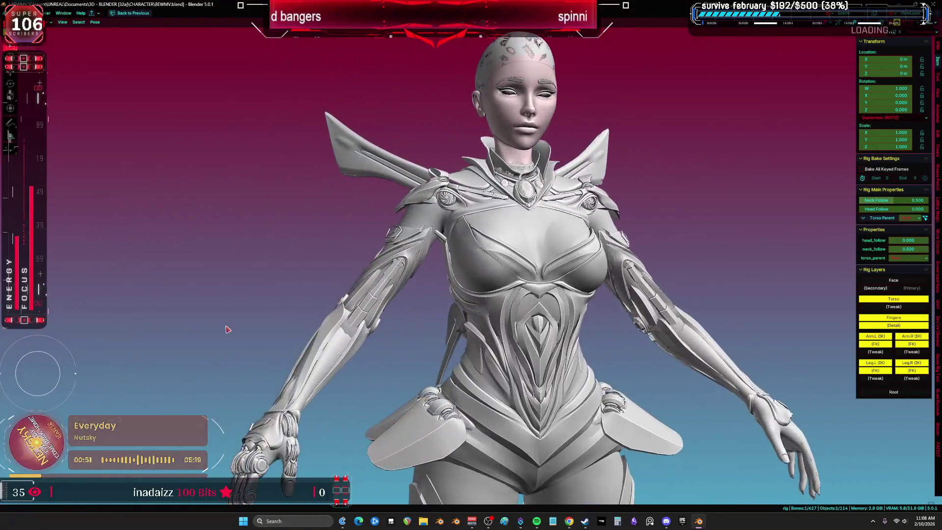
pyautogui.moveTo(574, 223)
pyautogui.mouseDown(button='middle')
pyautogui.moveTo(711, 275)
pyautogui.moveTo(574, 294)
pyautogui.moveTo(736, 314)
pyautogui.moveTo(595, 327)
pyautogui.moveTo(638, 317)
pyautogui.moveTo(554, 310)
pyautogui.moveTo(547, 293)
pyautogui.moveTo(686, 299)
pyautogui.moveTo(251, 319)
pyautogui.moveTo(836, 304)
pyautogui.moveTo(196, 301)
pyautogui.moveTo(484, 286)
pyautogui.moveTo(280, 314)
pyautogui.moveTo(130, 302)
pyautogui.moveTo(481, 311)
pyautogui.moveTo(486, 319)
pyautogui.moveTo(674, 310)
pyautogui.moveTo(402, 304)
pyautogui.moveTo(794, 305)
pyautogui.moveTo(711, 294)
pyautogui.moveTo(744, 290)
pyautogui.moveTo(824, 301)
pyautogui.moveTo(481, 315)
pyautogui.moveTo(804, 306)
pyautogui.moveTo(767, 319)
pyautogui.moveTo(805, 311)
pyautogui.moveTo(794, 331)
pyautogui.moveTo(766, 301)
pyautogui.moveTo(795, 326)
pyautogui.moveTo(758, 309)
pyautogui.moveTo(811, 317)
pyautogui.moveTo(765, 316)
pyautogui.moveTo(782, 299)
pyautogui.moveTo(796, 311)
pyautogui.moveTo(778, 330)
pyautogui.moveTo(805, 324)
pyautogui.moveTo(780, 337)
pyautogui.moveTo(739, 290)
pyautogui.moveTo(847, 289)
pyautogui.moveTo(195, 315)
pyautogui.moveTo(261, 463)
pyautogui.mouseUp(button='middle')
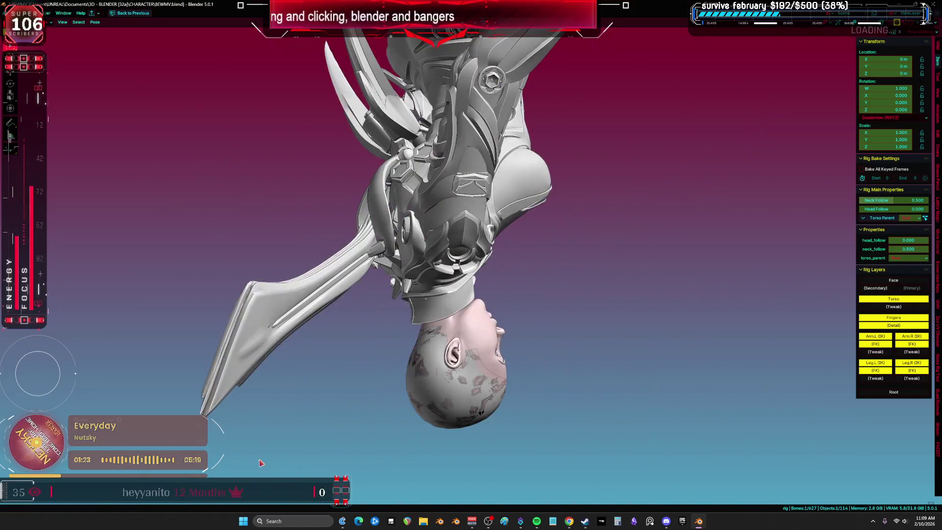
pyautogui.moveTo(588, 312)
pyautogui.mouseDown(button='middle')
pyautogui.moveTo(564, 325)
pyautogui.moveTo(486, 336)
pyautogui.moveTo(495, 314)
pyautogui.moveTo(610, 237)
pyautogui.moveTo(348, 200)
pyautogui.moveTo(395, 168)
pyautogui.moveTo(389, 151)
pyautogui.moveTo(319, 178)
pyautogui.moveTo(405, 166)
pyautogui.moveTo(338, 155)
pyautogui.moveTo(317, 172)
pyautogui.moveTo(403, 162)
pyautogui.moveTo(559, 337)
pyautogui.moveTo(474, 311)
pyautogui.moveTo(471, 319)
pyautogui.moveTo(493, 294)
pyautogui.moveTo(483, 336)
pyautogui.moveTo(471, 326)
pyautogui.moveTo(450, 356)
pyautogui.moveTo(179, 216)
pyautogui.moveTo(564, 137)
pyautogui.moveTo(172, 157)
pyautogui.moveTo(552, 183)
pyautogui.moveTo(501, 224)
pyautogui.moveTo(533, 64)
pyautogui.mouseUp(button='middle')
pyautogui.scroll(5, 533, 63)
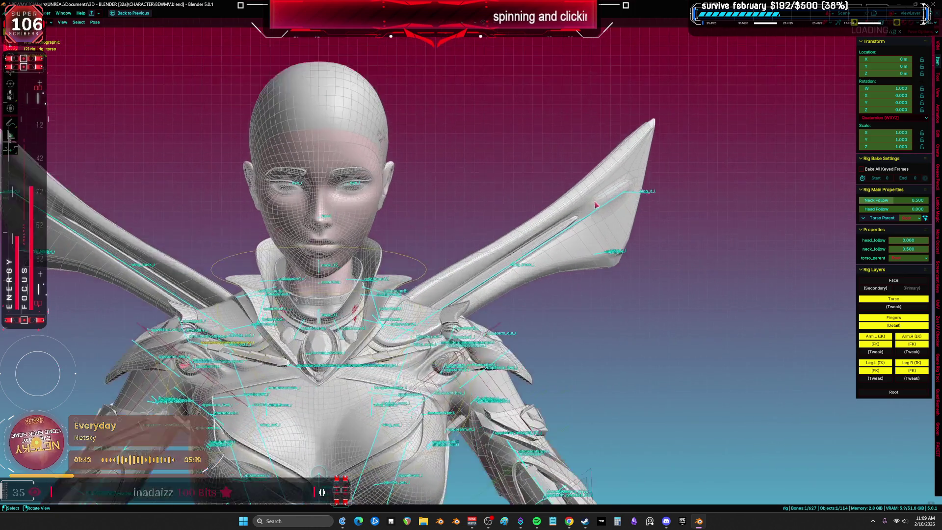
pyautogui.scroll(-4, 608, 243)
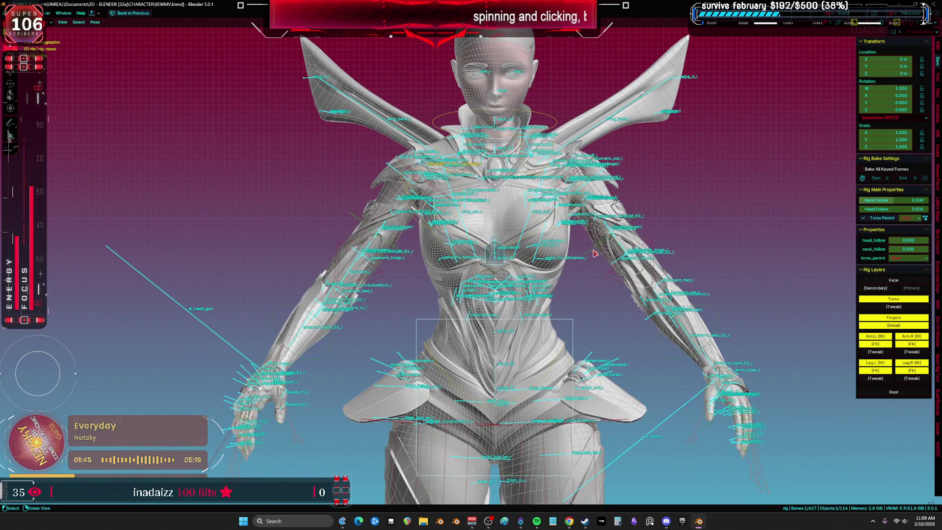
pyautogui.hotkey('shift', 'alt', 'z')
pyautogui.hotkey('shift', 'alt', 'z')
pyautogui.click(679, 255)
pyautogui.hotkey('shift', 'alt', 'z')
pyautogui.press('r')
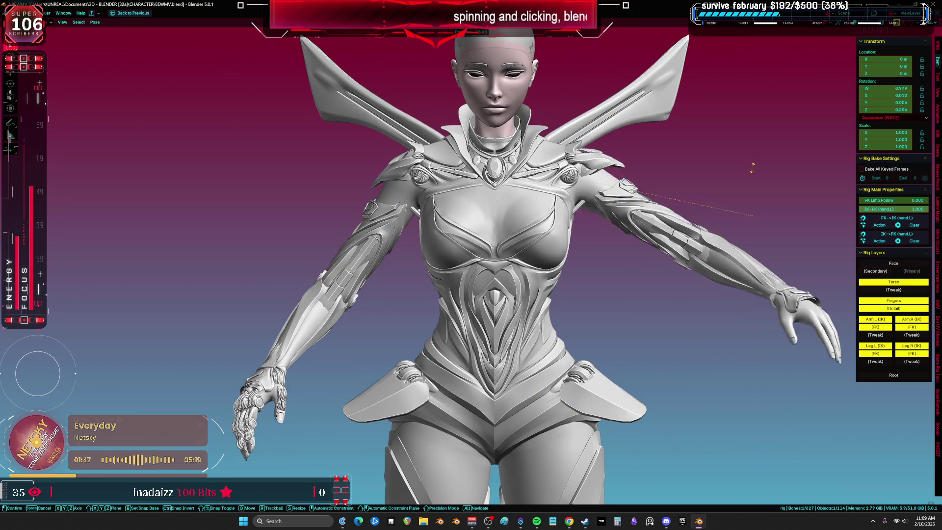
pyautogui.press('r')
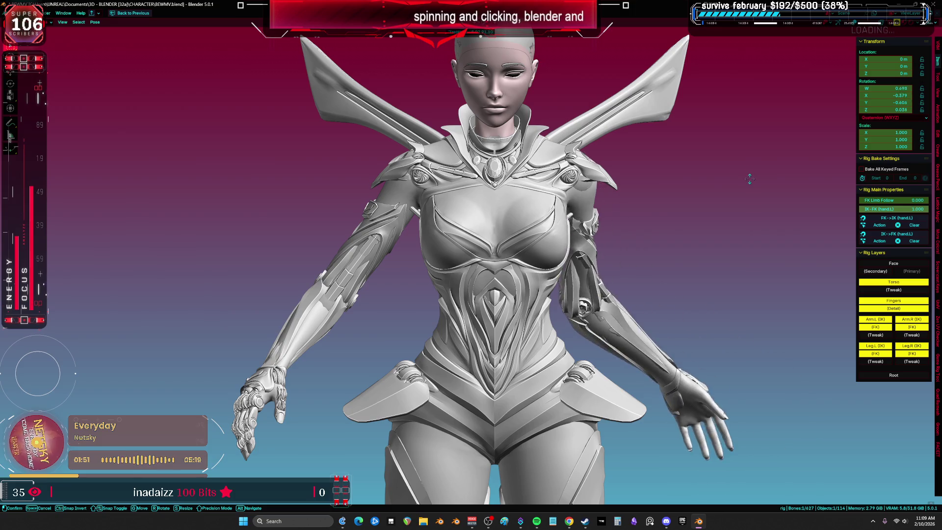
pyautogui.rightClick(687, 231)
# - Rotate upper_arm_fk.L again from a three-quarter view, swinging the arm out to test shoulder armour
pyautogui.hotkey('shift', 'alt', 'z')
pyautogui.moveTo(687, 231)
pyautogui.mouseDown(button='middle')
pyautogui.moveTo(571, 303)
pyautogui.moveTo(592, 286)
pyautogui.mouseUp(button='middle')
pyautogui.hotkey('shift', 'alt', 'z')
pyautogui.press('r')
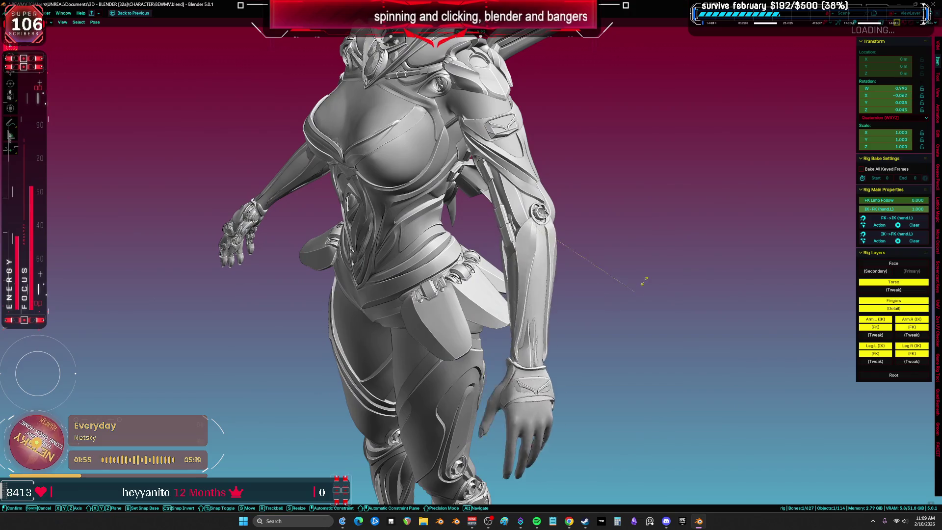
pyautogui.rightClick(592, 280)
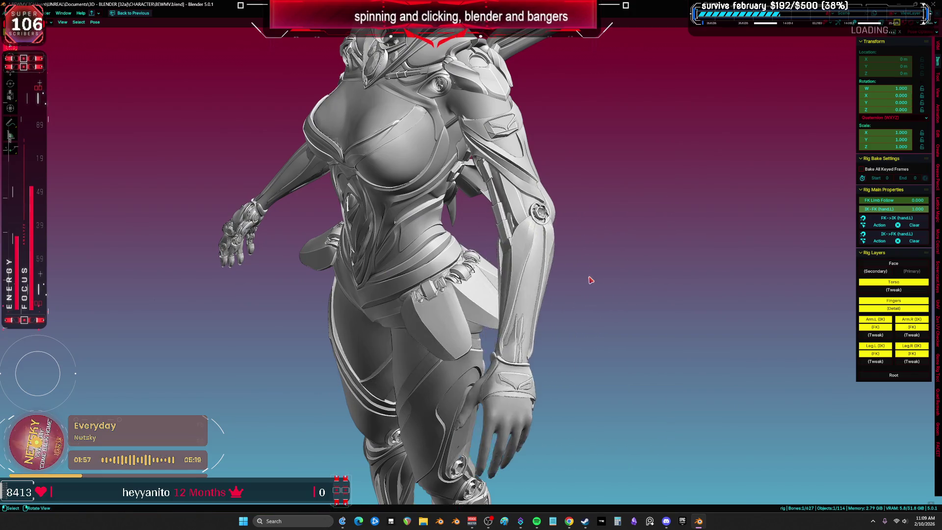
pyautogui.moveTo(591, 280); pyautogui.dragTo(613, 250, button='middle')
pyautogui.press('r')
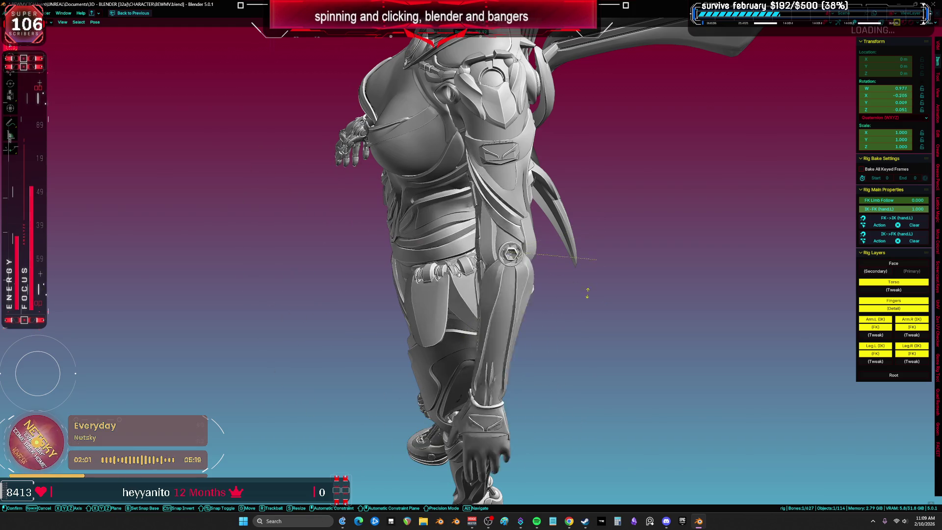
pyautogui.moveTo(587, 293)
pyautogui.mouseDown(button='middle')
pyautogui.moveTo(500, 284)
pyautogui.moveTo(574, 273)
pyautogui.moveTo(570, 314)
pyautogui.mouseUp(button='middle')
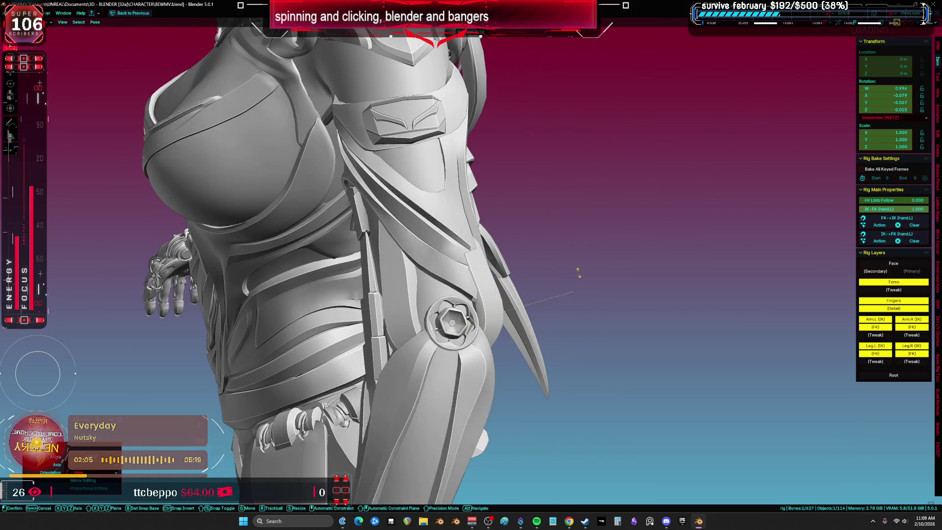
# - End the arm rotation test and put the forearm armour mesh into Weight Paint mode
pyautogui.click(573, 291)
pyautogui.hotkey('ctrl', 'Tab')
pyautogui.moveTo(569, 252); pyautogui.dragTo(500, 362, button='middle')
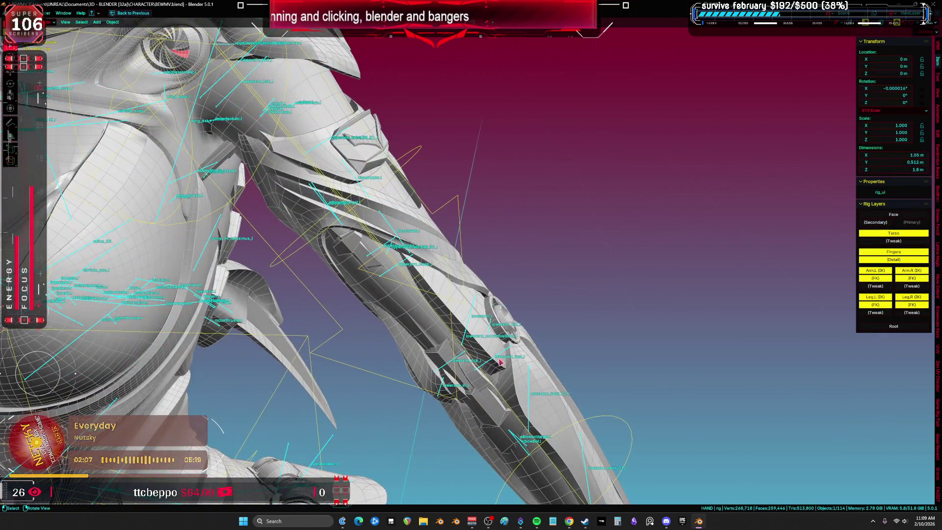
pyautogui.click(476, 335)
pyautogui.moveTo(456, 291)
pyautogui.mouseDown(button='middle')
pyautogui.moveTo(448, 258)
pyautogui.moveTo(490, 287)
pyautogui.mouseUp(button='middle')
pyautogui.click(449, 259)
pyautogui.hotkey('ctrl', 'Tab')
pyautogui.moveTo(37, 373)
pyautogui.mouseDown(button='middle')
pyautogui.moveTo(25, 362)
pyautogui.moveTo(45, 375)
pyautogui.mouseUp(button='middle')
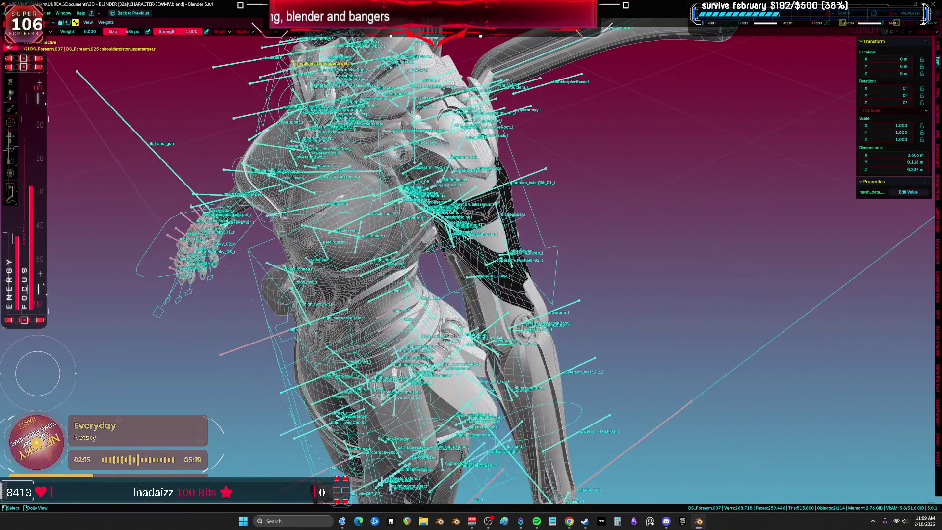
pyautogui.moveTo(45, 375); pyautogui.dragTo(54, 378, button='middle')
# - Paint the upper-arm band for upperarmyy.l at weight 1.0 with a 1000 px brush
pyautogui.keyDown('ctrl'); pyautogui.click(505, 108); pyautogui.keyUp('ctrl')
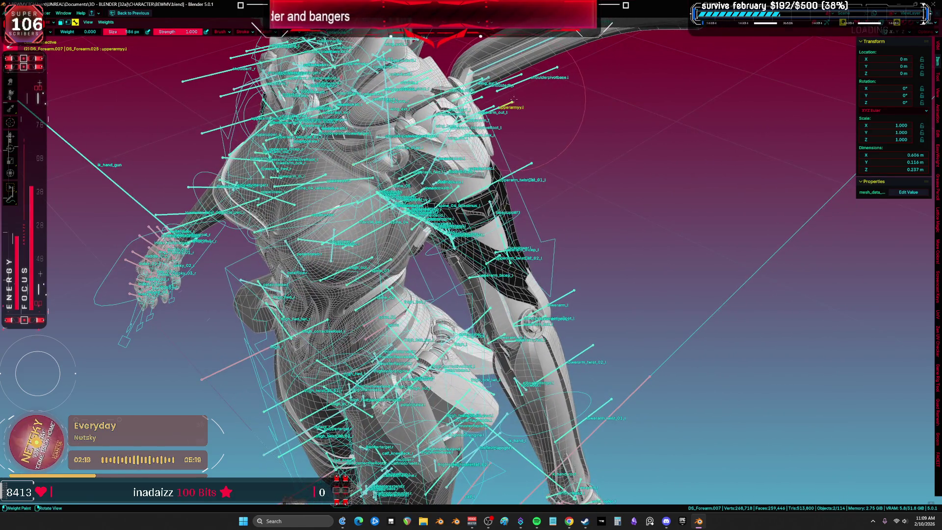
pyautogui.moveTo(505, 108); pyautogui.dragTo(520, 113, button='middle')
pyautogui.scroll(8, 471, 221)
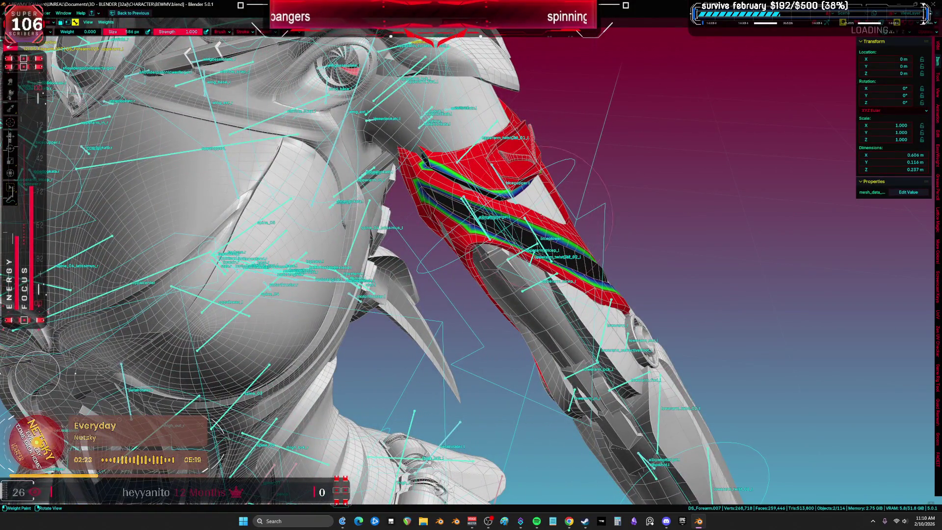
pyautogui.hotkey('ctrl', 'f')
pyautogui.moveTo(471, 229)
pyautogui.mouseDown()
pyautogui.moveTo(490, 228)
pyautogui.moveTo(589, 285)
pyautogui.mouseUp()
pyautogui.rightClick(532, 267)
pyautogui.press('f')
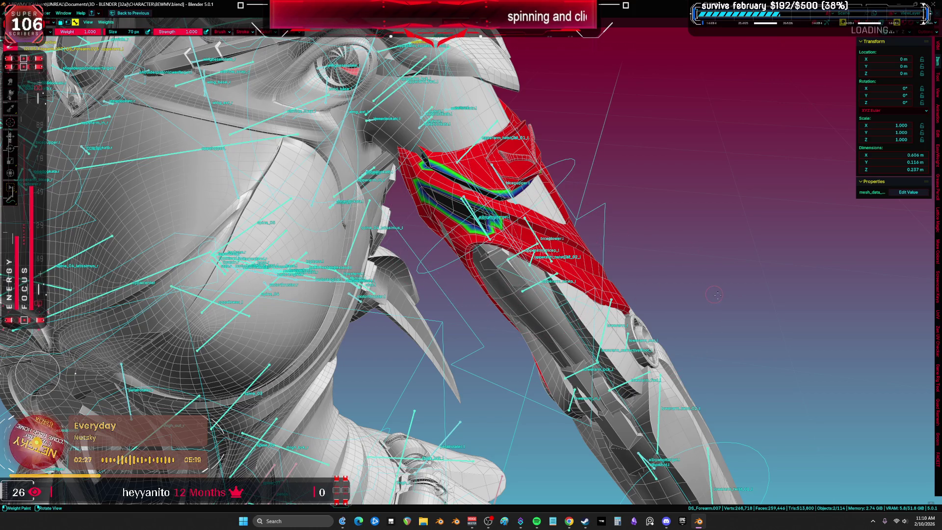
pyautogui.click(647, 304)
pyautogui.moveTo(647, 304); pyautogui.dragTo(549, 146)
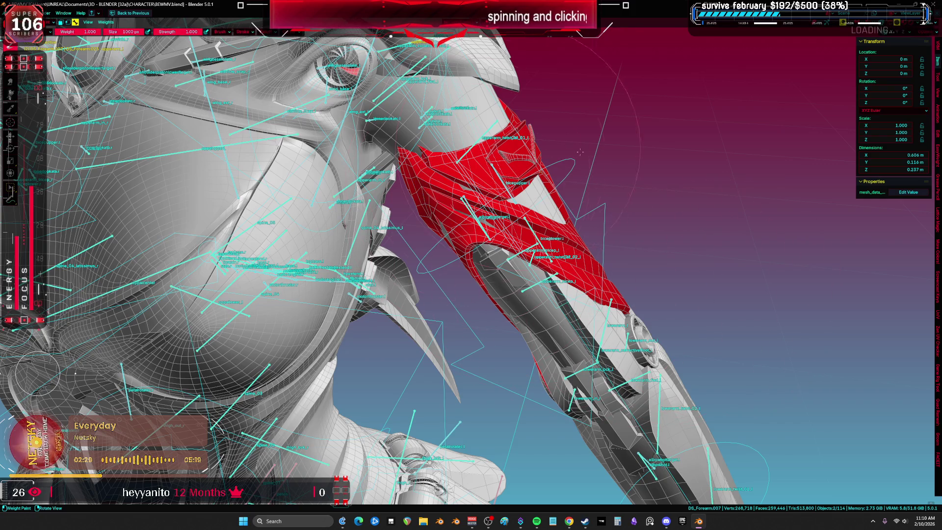
# - Inspect the painted armour band from side and front views with overlays hidden
pyautogui.moveTo(599, 294); pyautogui.dragTo(384, 256, button='middle')
pyautogui.hotkey('shift', 'alt', 'z')
pyautogui.moveTo(560, 218); pyautogui.dragTo(319, 190, button='middle')
pyautogui.hotkey('shift', 'alt', 'z')
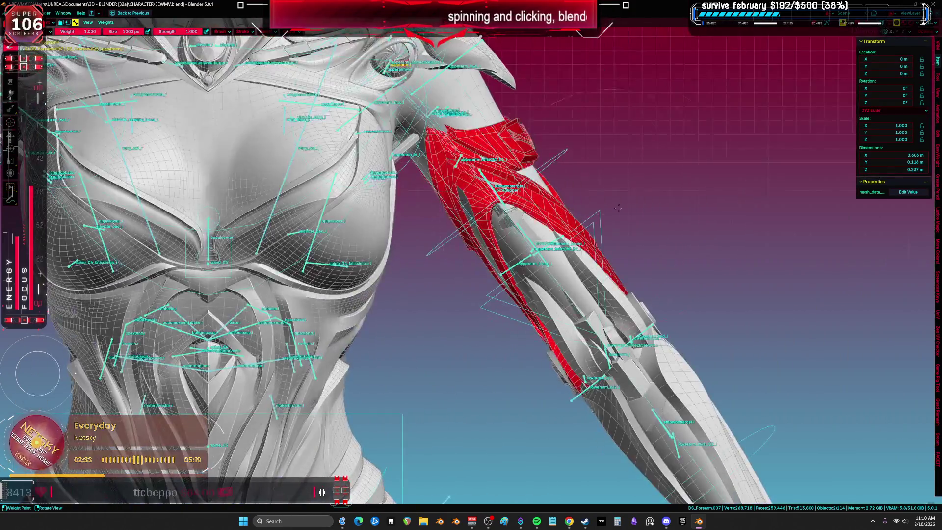
# - Return the rig to Pose mode and save BEWMV.blend
pyautogui.hotkey('ctrl', 'Tab')
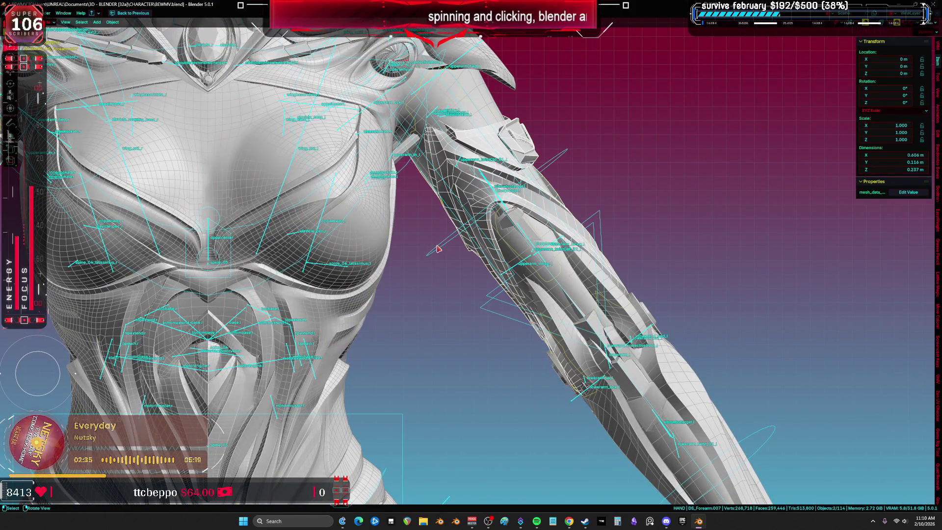
pyautogui.click(438, 248)
pyautogui.hotkey('ctrl', 'Tab')
pyautogui.click(436, 246)
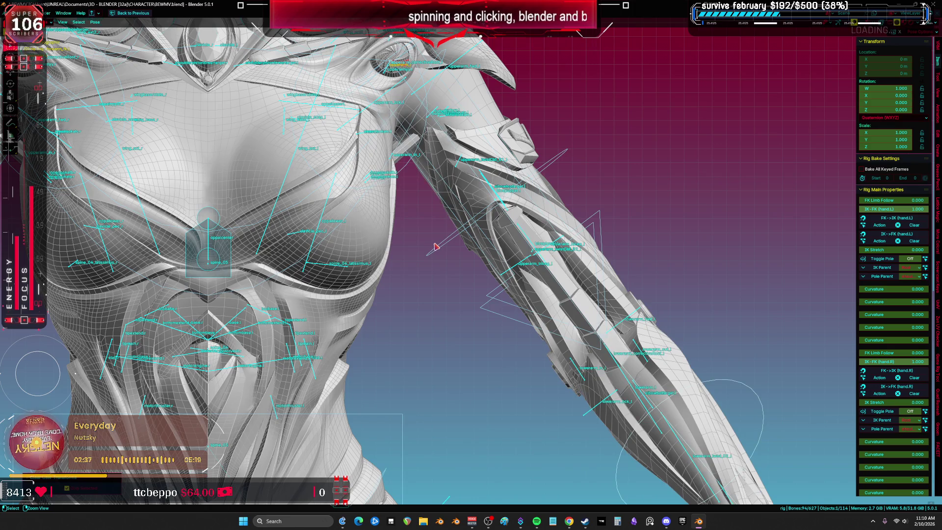
pyautogui.hotkey('ctrl', 's')
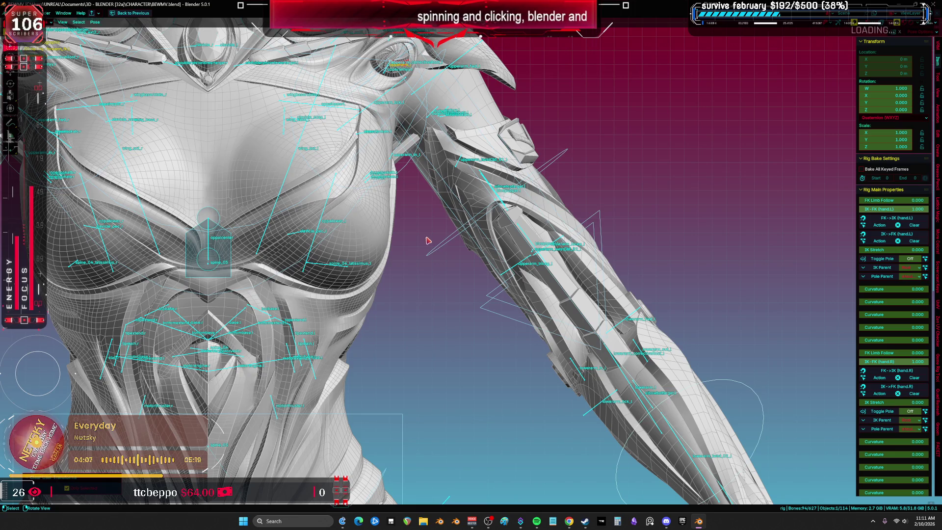
pyautogui.scroll(-5, 261, 261)
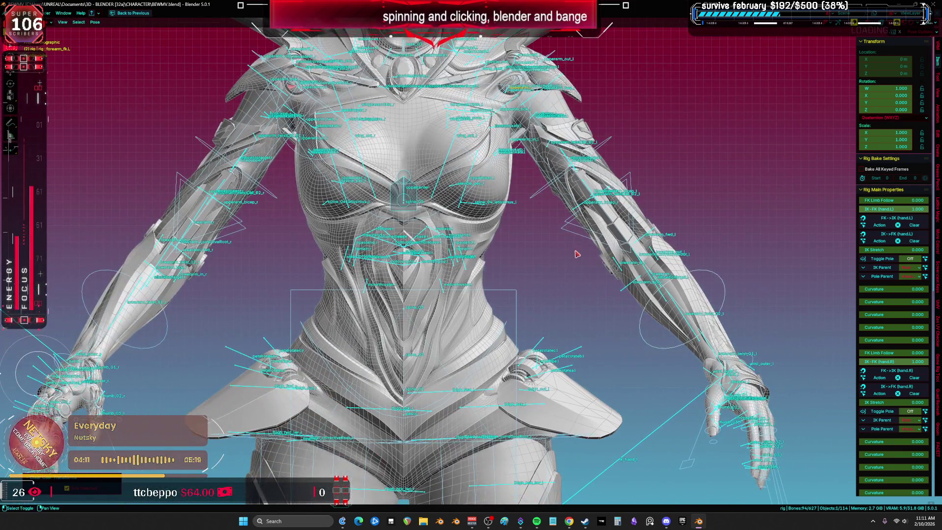
# - Rotate the right forearm bone twice to test the arm's deformation
pyautogui.moveTo(577, 253)
pyautogui.keyDown('shift'); pyautogui.mouseDown(button='middle')
pyautogui.moveTo(549, 157)
pyautogui.moveTo(375, 245)
pyautogui.moveTo(389, 241)
pyautogui.mouseUp(button='middle'); pyautogui.keyUp('shift')
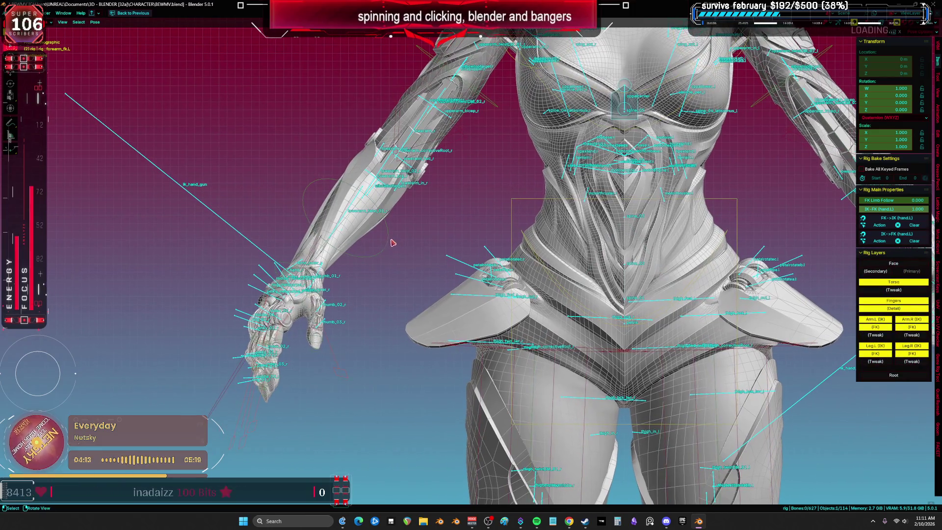
pyautogui.click(391, 240)
pyautogui.press('r')
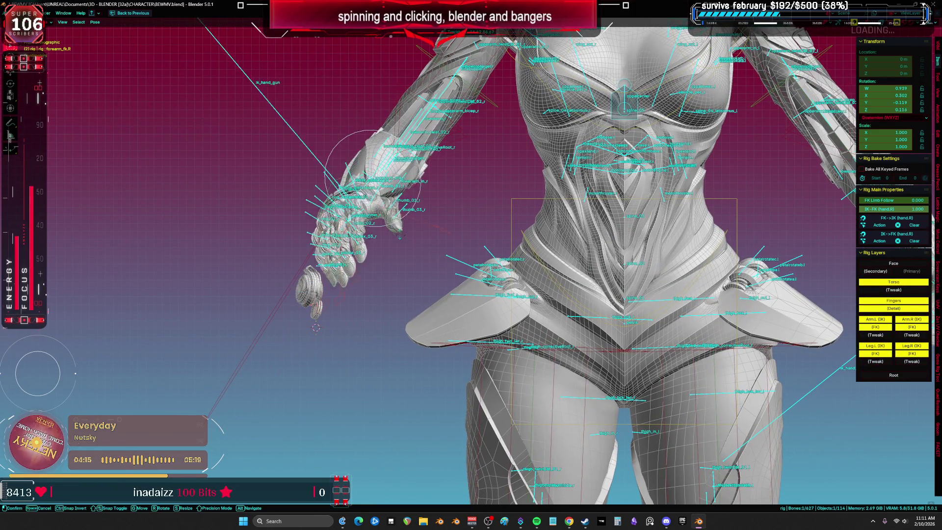
pyautogui.click(407, 228)
pyautogui.moveTo(407, 228); pyautogui.dragTo(436, 196, button='middle')
pyautogui.press('r')
pyautogui.click(461, 167)
pyautogui.scroll(5, 416, 240)
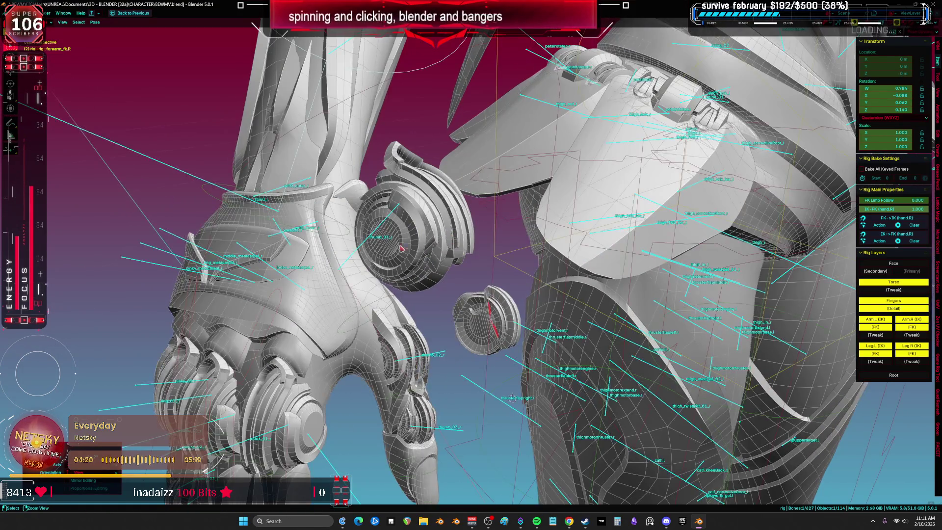
# - In Object mode, join the thumb disc piece with its neighbouring disc
pyautogui.hotkey('ctrl', 'Tab')
pyautogui.click(416, 241)
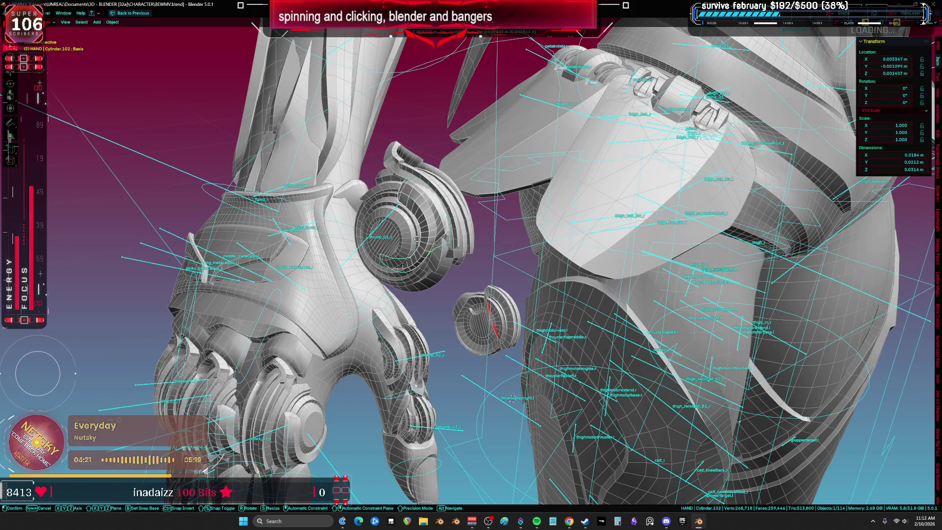
pyautogui.moveTo(416, 241)
pyautogui.mouseDown(button='middle')
pyautogui.moveTo(301, 254)
pyautogui.moveTo(540, 265)
pyautogui.moveTo(508, 268)
pyautogui.moveTo(530, 298)
pyautogui.moveTo(493, 283)
pyautogui.mouseUp(button='middle')
pyautogui.scroll(5, 301, 254)
pyautogui.keyDown('shift'); pyautogui.click(509, 293); pyautogui.keyUp('shift')
pyautogui.hotkey('ctrl', 'j')
# - Join two wrist plates and move the combined plate off to the right
pyautogui.click(452, 176)
pyautogui.keyDown('shift'); pyautogui.click(475, 171); pyautogui.keyUp('shift')
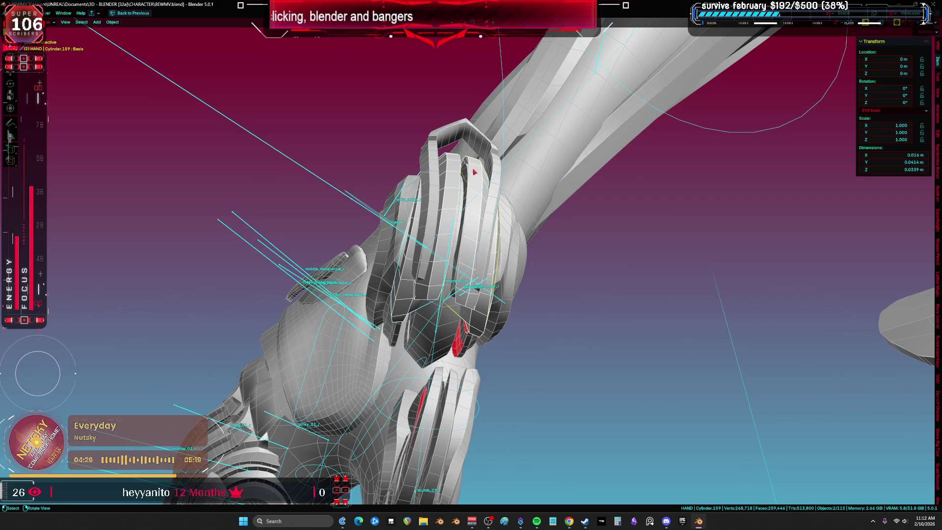
pyautogui.hotkey('ctrl', 'j')
pyautogui.scroll(-3, 473, 173)
pyautogui.press('g')
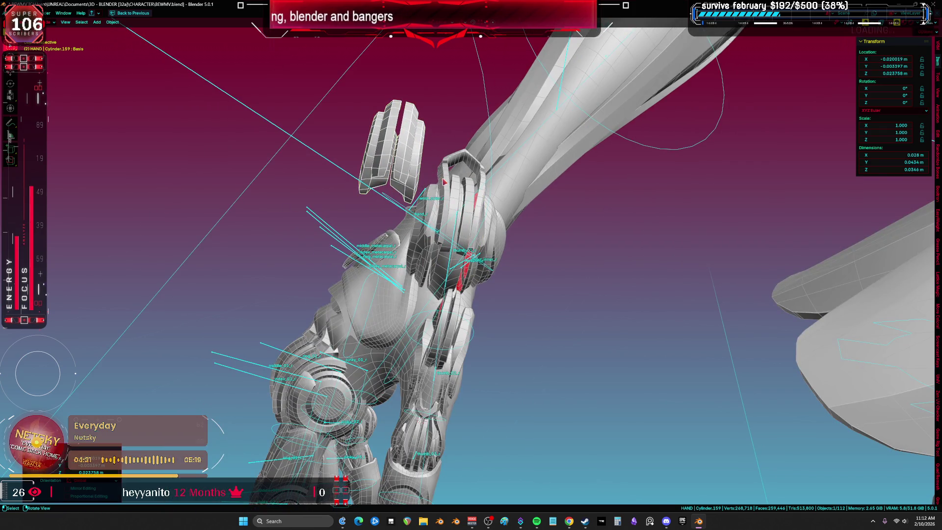
pyautogui.click(613, 181)
# - Move further wrist plates and the two claw pieces out to the lower right
pyautogui.keyDown('shift'); pyautogui.click(457, 195); pyautogui.keyUp('shift')
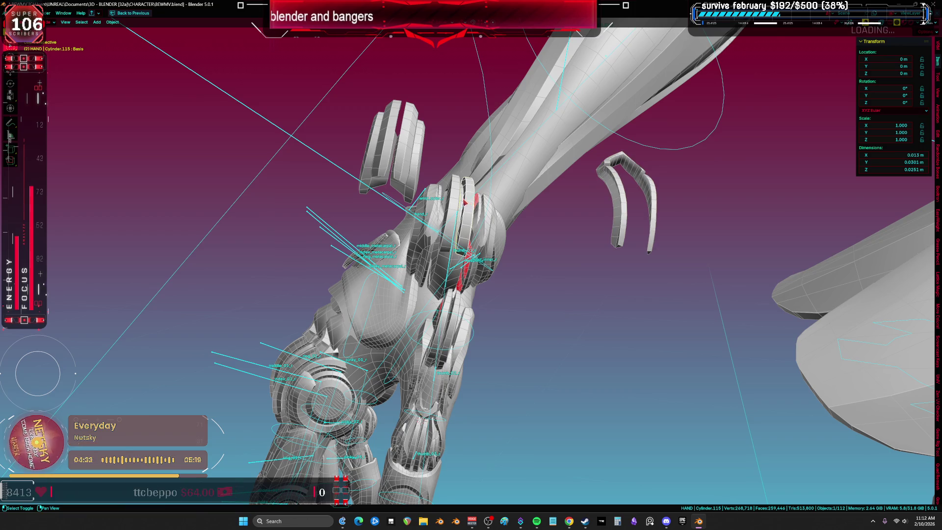
pyautogui.keyDown('shift'); pyautogui.click(458, 195); pyautogui.keyUp('shift')
pyautogui.keyDown('shift'); pyautogui.click(461, 195); pyautogui.keyUp('shift')
pyautogui.press('g')
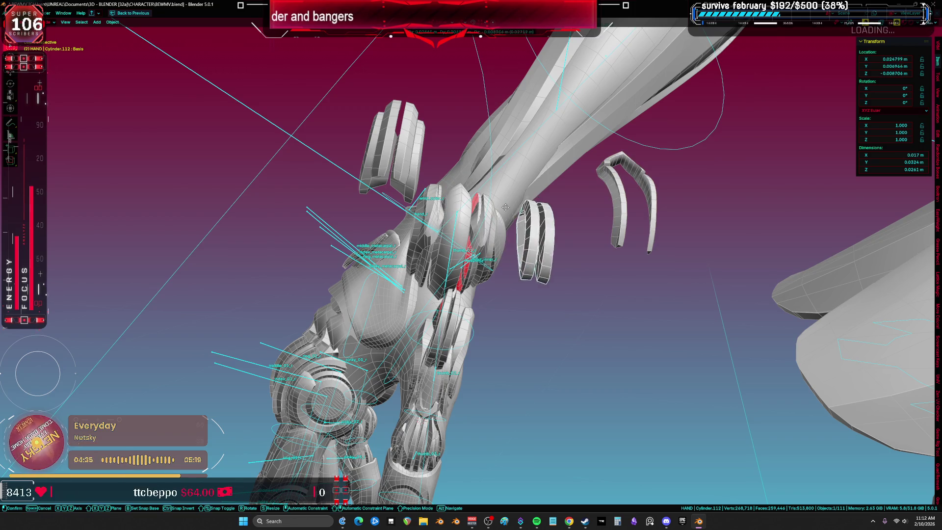
pyautogui.click(514, 271)
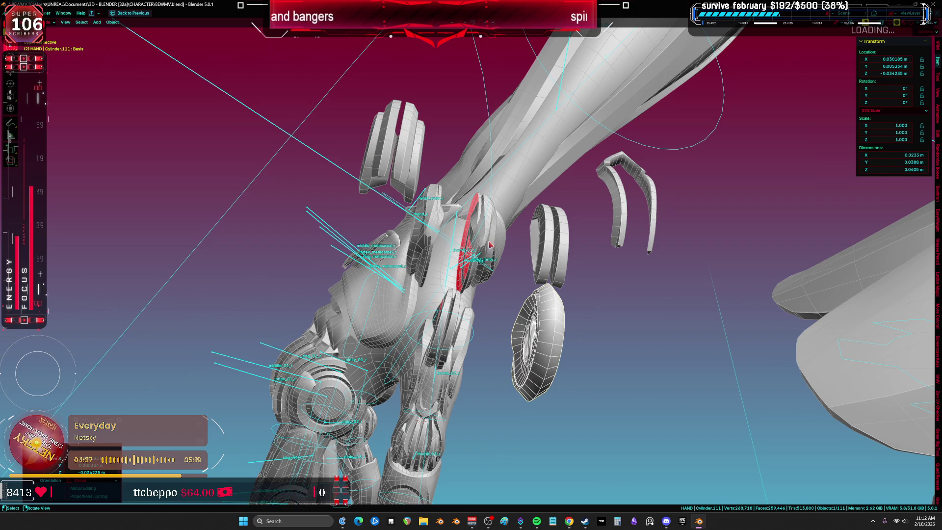
pyautogui.click(493, 248)
pyautogui.press('g')
pyautogui.click(539, 266)
# - Join the wrist ring piece with its neighbour and move it further left
pyautogui.moveTo(500, 247); pyautogui.dragTo(464, 244, button='middle')
pyautogui.click(462, 243)
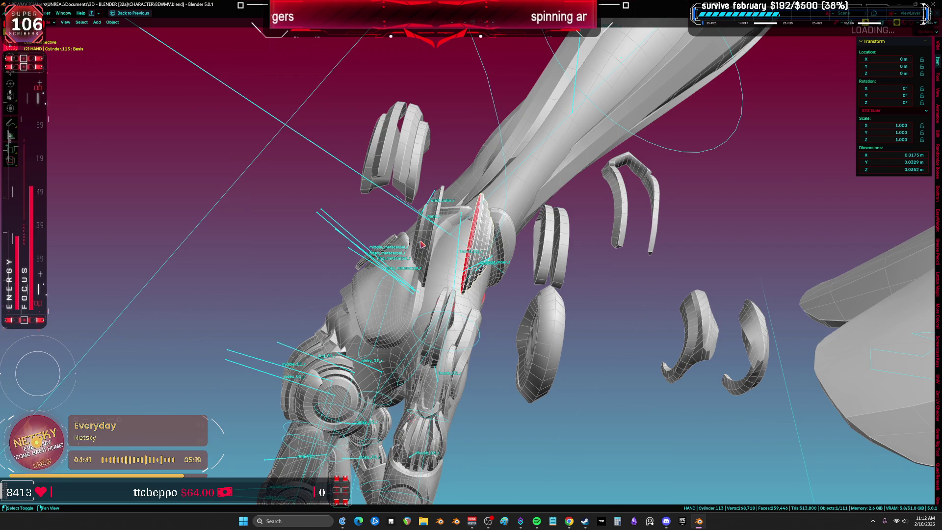
pyautogui.keyDown('shift'); pyautogui.click(422, 242); pyautogui.keyUp('shift')
pyautogui.hotkey('ctrl', 'j')
pyautogui.press('g')
pyautogui.click(334, 243)
# - Join the red ring piece with two adjacent pieces and nudge the result slightly
pyautogui.moveTo(333, 243); pyautogui.dragTo(417, 280, button='middle')
pyautogui.keyDown('shift'); pyautogui.click(417, 281); pyautogui.keyUp('shift')
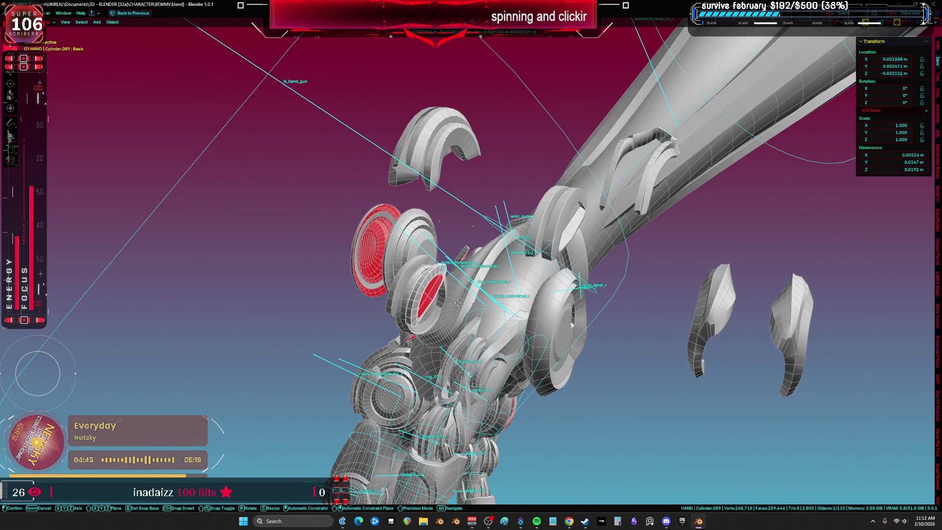
pyautogui.scroll(4, 441, 278)
pyautogui.keyDown('shift'); pyautogui.click(451, 270); pyautogui.keyUp('shift')
pyautogui.keyDown('shift'); pyautogui.click(445, 320); pyautogui.keyUp('shift')
pyautogui.hotkey('ctrl', 'j')
pyautogui.moveTo(457, 304)
pyautogui.mouseDown(button='middle')
pyautogui.moveTo(463, 327)
pyautogui.moveTo(466, 314)
pyautogui.mouseUp(button='middle')
pyautogui.moveTo(466, 314); pyautogui.dragTo(469, 311)
pyautogui.moveTo(631, 248)
pyautogui.mouseDown(button='middle')
pyautogui.moveTo(567, 323)
pyautogui.moveTo(462, 333)
pyautogui.moveTo(492, 290)
pyautogui.mouseUp(button='middle')
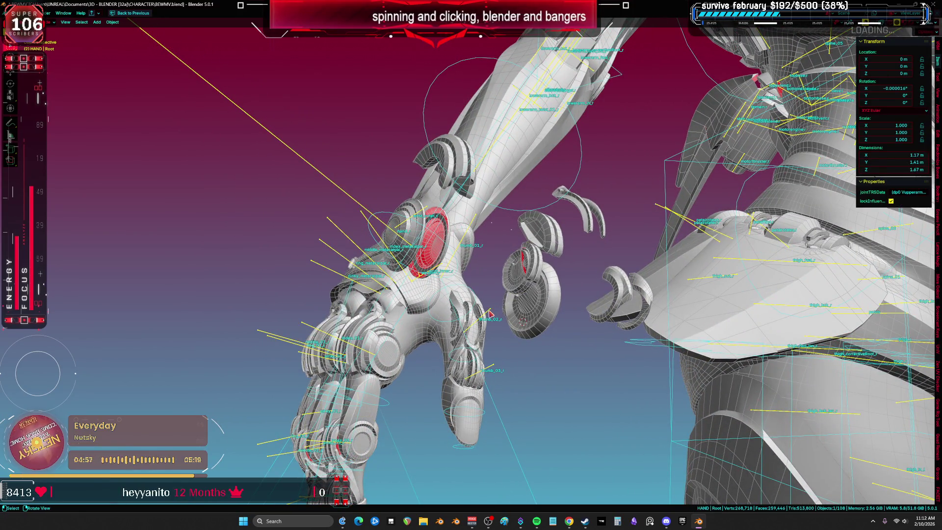
# - Check the thumb_02_r and thumb_01_r weights in Weight Paint, then return to Object mode
pyautogui.hotkey('ctrl', 'Tab')
pyautogui.click(473, 259)
pyautogui.moveTo(473, 258)
pyautogui.mouseDown(button='middle')
pyautogui.moveTo(517, 330)
pyautogui.moveTo(515, 310)
pyautogui.moveTo(537, 298)
pyautogui.mouseUp(button='middle')
pyautogui.keyDown('ctrl'); pyautogui.click(516, 322); pyautogui.keyUp('ctrl')
pyautogui.keyDown('ctrl'); pyautogui.click(518, 330); pyautogui.keyUp('ctrl')
pyautogui.hotkey('ctrl', 'Tab')
# - Select the thumb pieces, thin plates and red ring piece around the hand
pyautogui.click(532, 302)
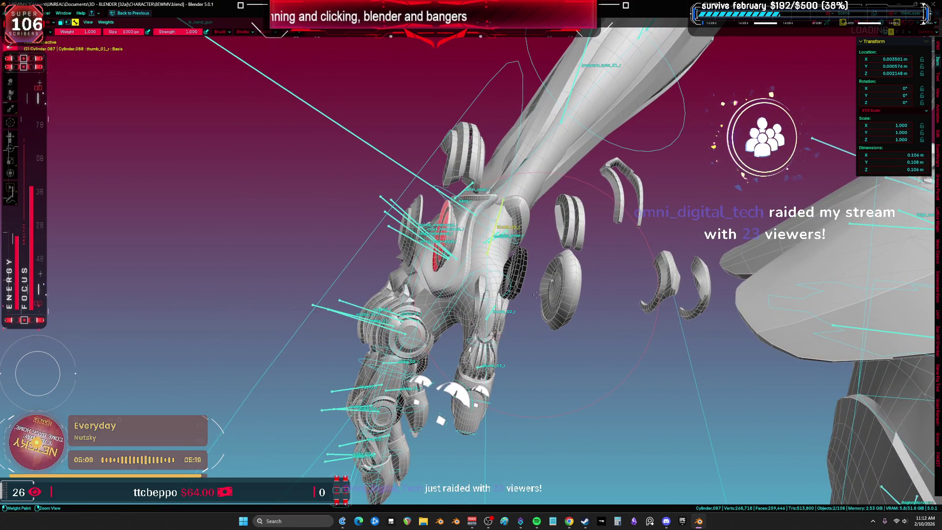
pyautogui.click(510, 305)
pyautogui.hotkey('ctrl', 'z')
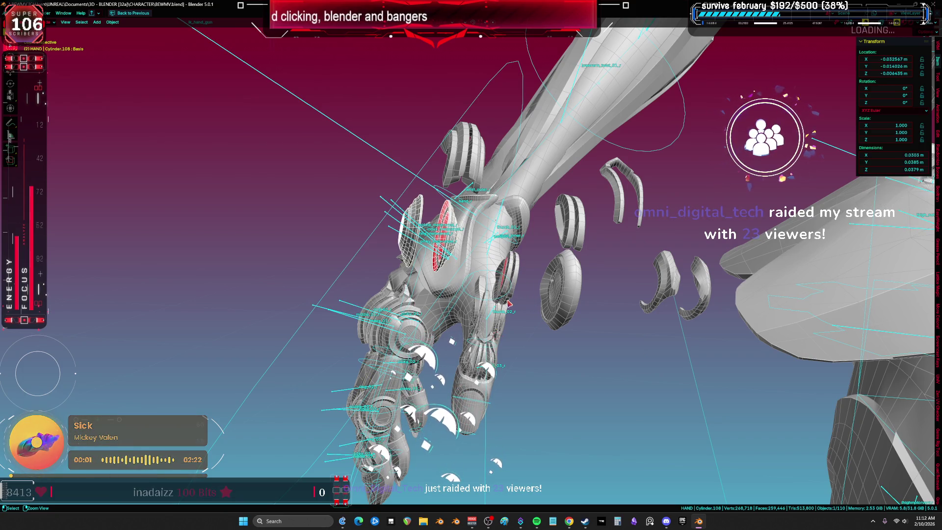
pyautogui.click(521, 278)
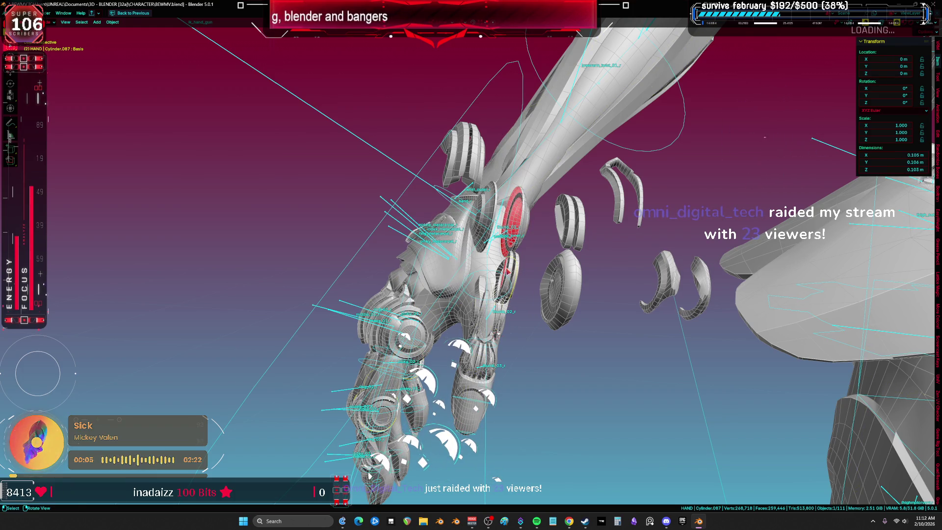
pyautogui.click(510, 269)
pyautogui.moveTo(510, 268)
pyautogui.mouseDown(button='middle')
pyautogui.moveTo(543, 312)
pyautogui.moveTo(938, 375)
pyautogui.mouseUp(button='middle')
pyautogui.scroll(-5, 509, 304)
pyautogui.click(519, 296)
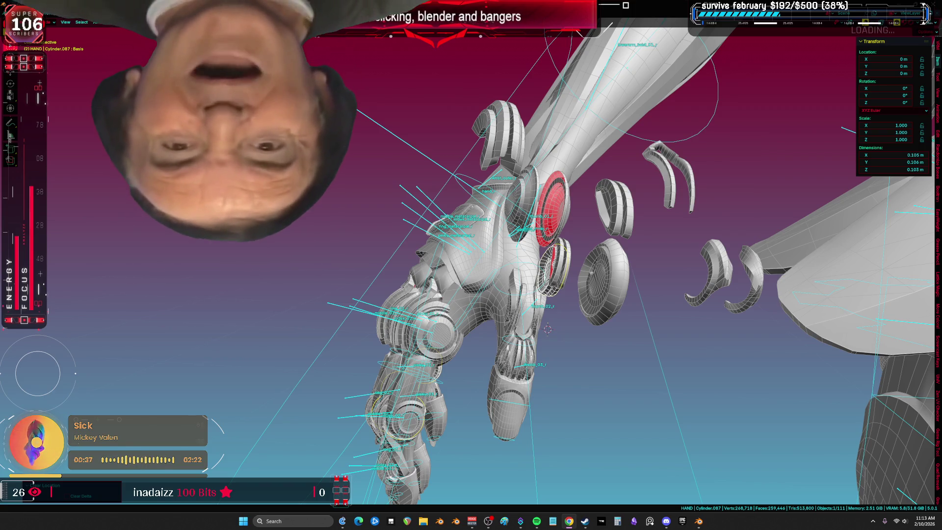
# - Orbit the view around the armoured character's hand and arm
pyautogui.moveTo(736, 265)
pyautogui.mouseDown(button='middle')
pyautogui.moveTo(763, 258)
pyautogui.moveTo(579, 262)
pyautogui.moveTo(574, 276)
pyautogui.moveTo(542, 248)
pyautogui.moveTo(636, 293)
pyautogui.moveTo(855, 289)
pyautogui.moveTo(127, 290)
pyautogui.moveTo(137, 289)
pyautogui.mouseUp(button='middle')
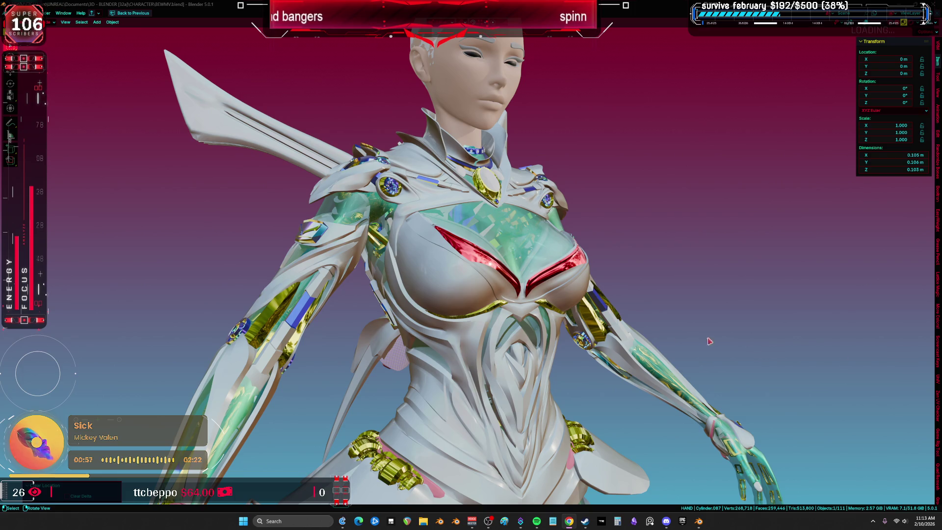
# - Snap to a front view of the character with the bone overlays shown
pyautogui.moveTo(489, 307); pyautogui.dragTo(396, 247, button='middle')
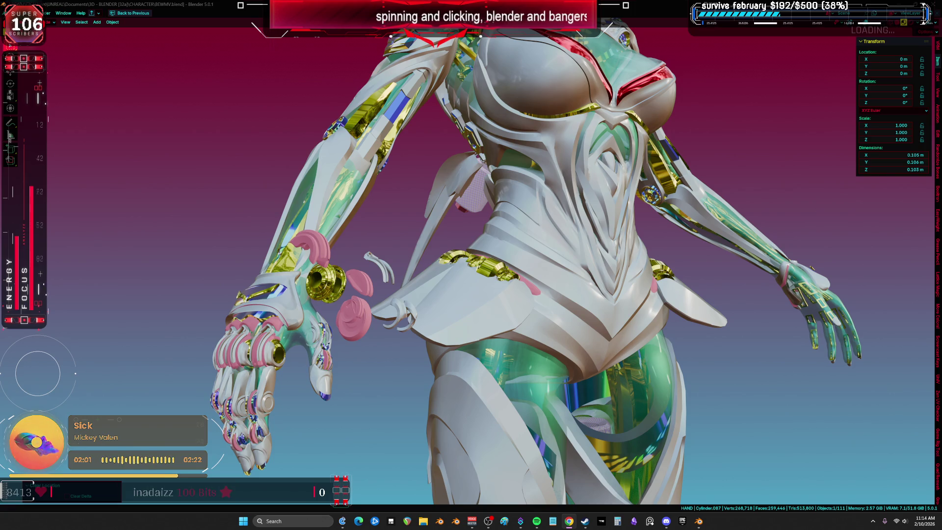
pyautogui.moveTo(224, 307)
pyautogui.mouseDown(button='middle')
pyautogui.moveTo(342, 275)
pyautogui.moveTo(441, 290)
pyautogui.moveTo(451, 278)
pyautogui.moveTo(375, 275)
pyautogui.mouseUp(button='middle')
pyautogui.hotkey('shift', 'alt', 'z')
pyautogui.press('KP_1')
pyautogui.hotkey('shift', 'alt', 'z')
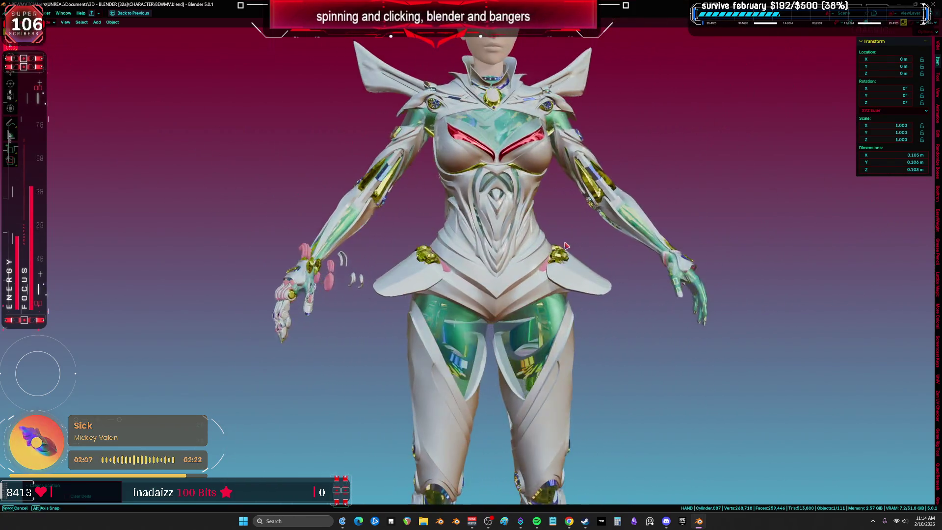
pyautogui.hotkey('shift', 'alt', 'z')
# - Put the rig in Pose mode in orthographic view and start moving the torso bone
pyautogui.click(553, 224)
pyautogui.hotkey('ctrl', 'Tab')
pyautogui.press('KP_5')
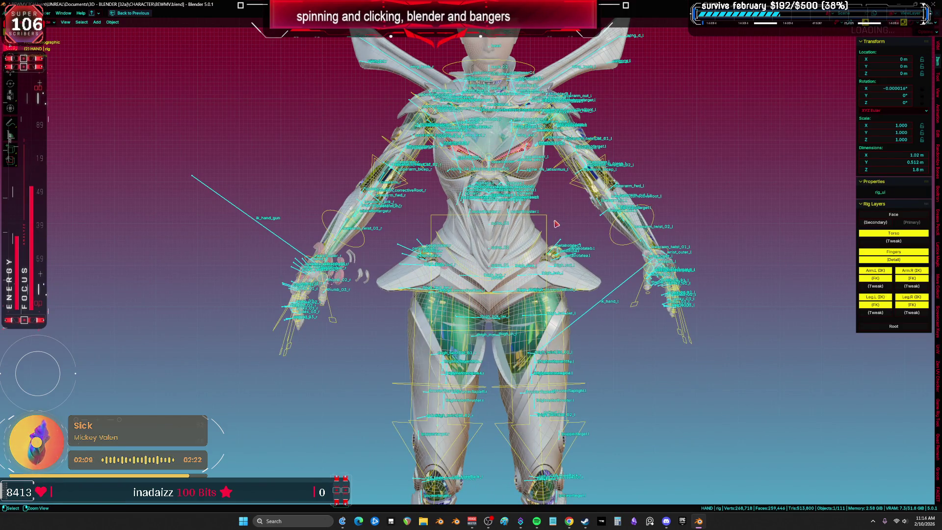
pyautogui.click(547, 227)
pyautogui.hotkey('shift', 'alt', 'z')
pyautogui.press('g')
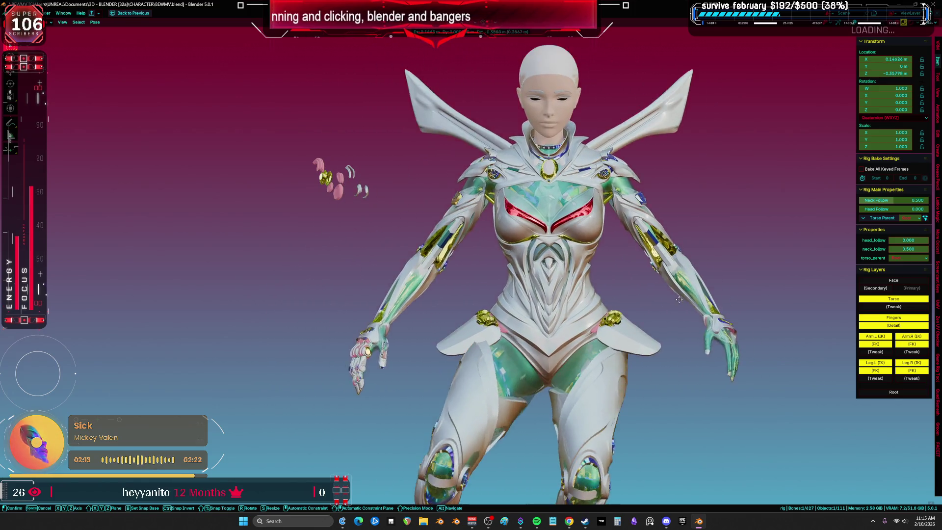
# - Place the torso bone, then move another bone to bend the leg
pyautogui.click(636, 267)
pyautogui.scroll(5, 637, 267)
pyautogui.moveTo(613, 250); pyautogui.dragTo(541, 188, button='middle')
pyautogui.hotkey('shift', 'alt', 'z')
pyautogui.hotkey('shift', 'alt', 'z')
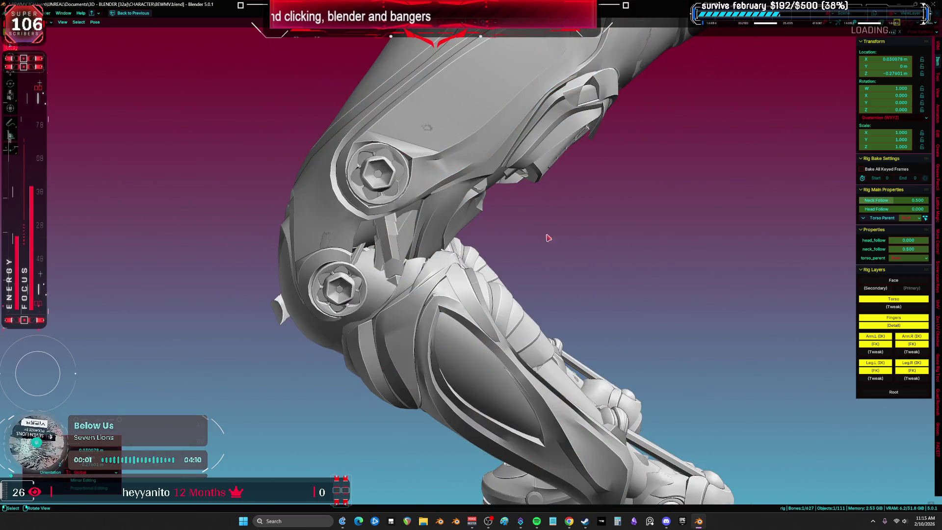
pyautogui.press('g')
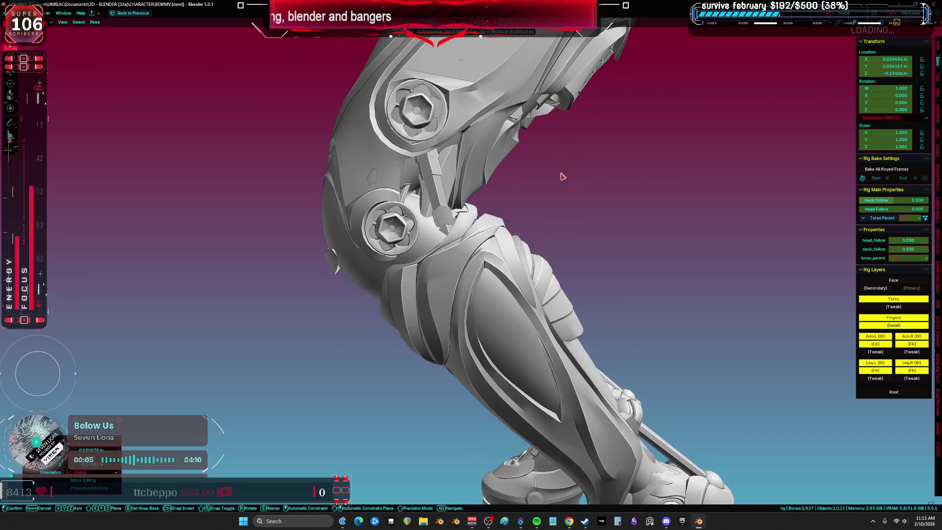
pyautogui.click(578, 304)
pyautogui.hotkey('shift', 'alt', 'z')
# - Rotate foot_ik.L to tilt the high-heeled foot and inspect both legs' deformation
pyautogui.click(608, 382)
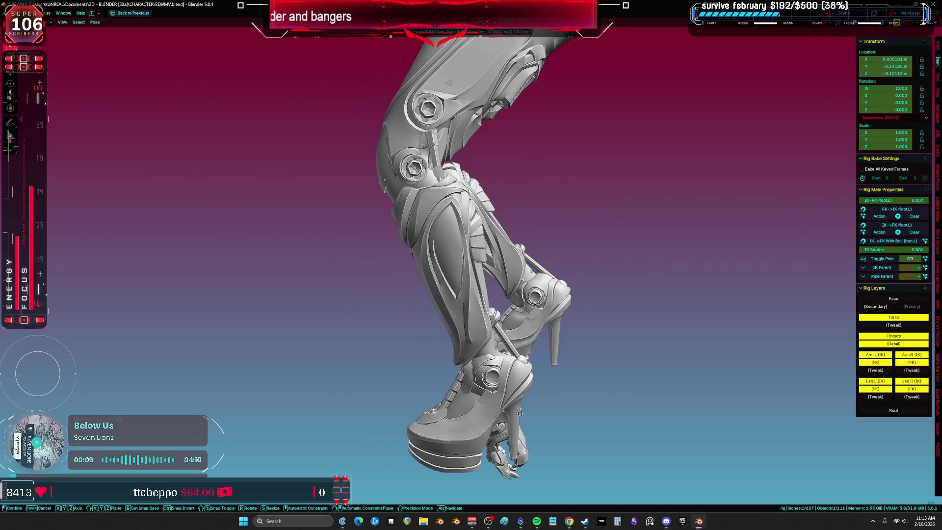
pyautogui.rightClick(620, 307)
pyautogui.moveTo(620, 307)
pyautogui.mouseDown(button='middle')
pyautogui.moveTo(582, 307)
pyautogui.moveTo(611, 291)
pyautogui.mouseUp(button='middle')
pyautogui.press('r')
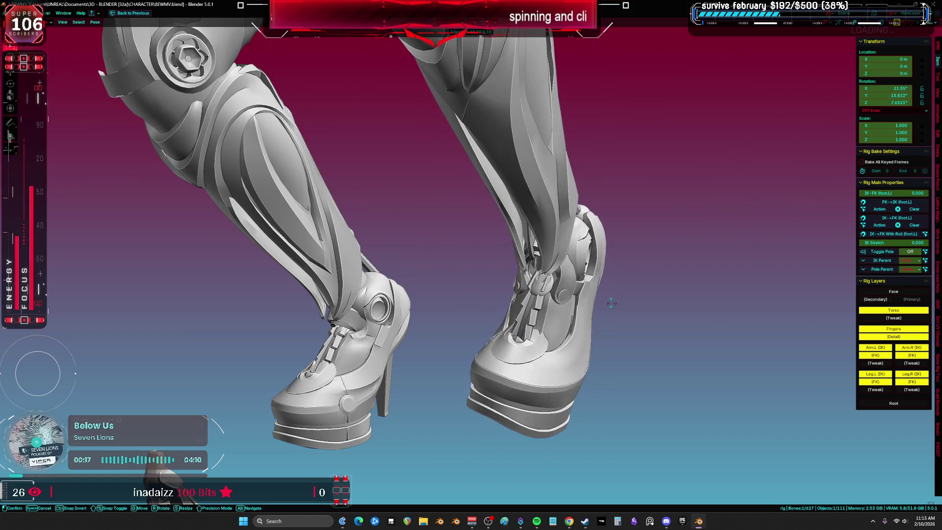
pyautogui.moveTo(597, 306)
pyautogui.mouseDown(button='middle')
pyautogui.moveTo(539, 314)
pyautogui.moveTo(487, 300)
pyautogui.moveTo(488, 275)
pyautogui.moveTo(510, 374)
pyautogui.moveTo(475, 216)
pyautogui.mouseUp(button='middle')
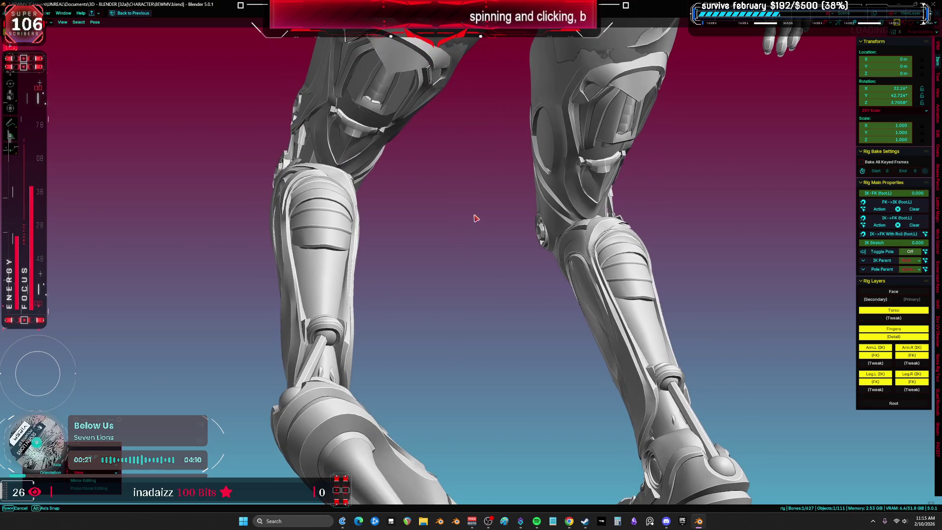
pyautogui.moveTo(557, 329)
pyautogui.mouseDown(button='middle')
pyautogui.moveTo(501, 307)
pyautogui.moveTo(518, 310)
pyautogui.mouseUp(button='middle')
pyautogui.click(518, 309)
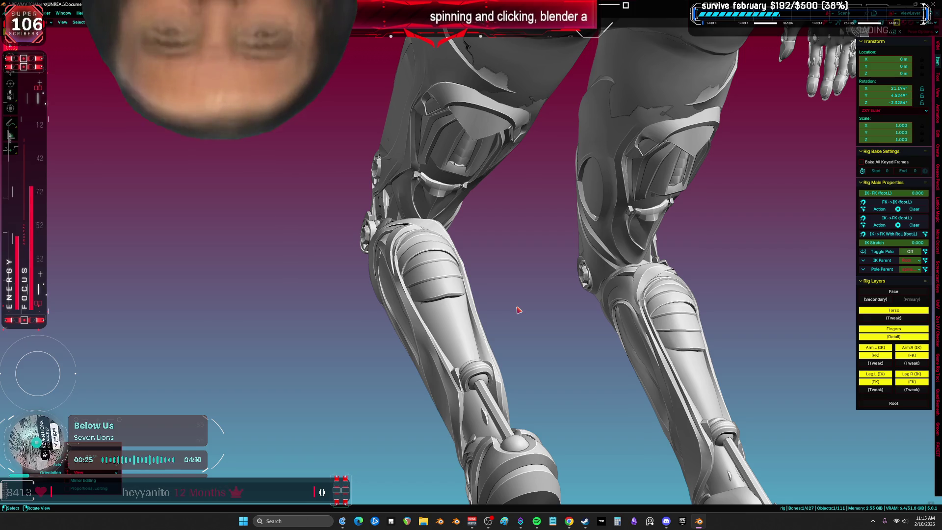
# - Orbit to the character's back, show the labelled bones, and open the pose options
pyautogui.moveTo(525, 276)
pyautogui.mouseDown(button='middle')
pyautogui.moveTo(545, 274)
pyautogui.moveTo(556, 296)
pyautogui.moveTo(558, 269)
pyautogui.mouseUp(button='middle')
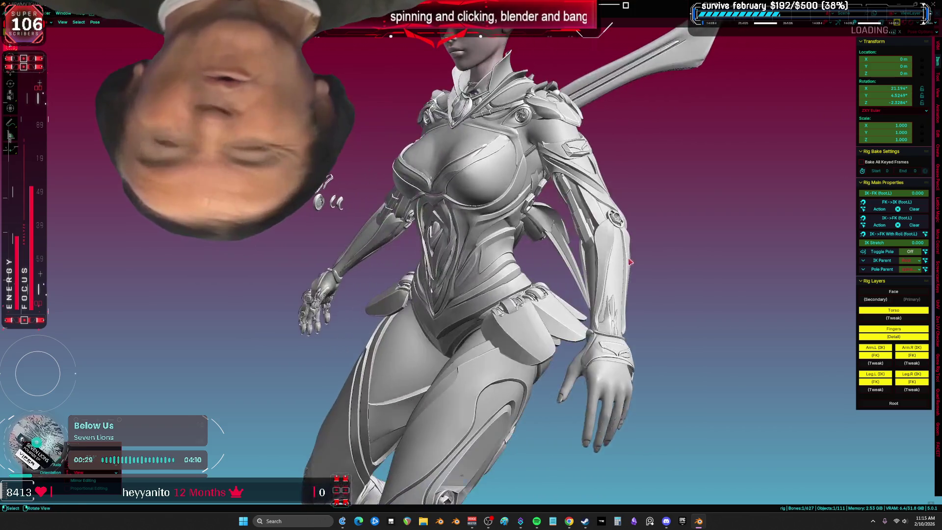
pyautogui.hotkey('ctrl', 'Tab')
pyautogui.rightClick(558, 269)
# - Clear the pose back to rest and return to Object Mode in a front view
pyautogui.click(558, 269)
pyautogui.press('KP_1')
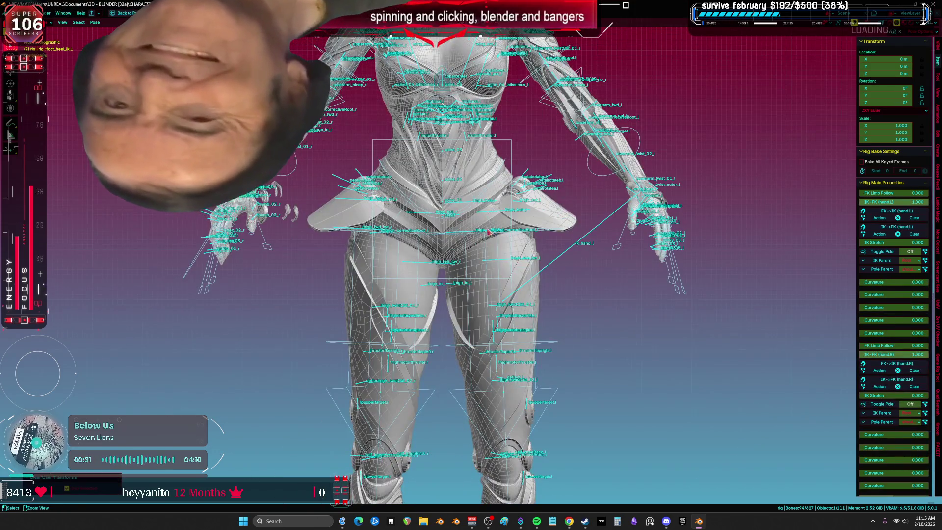
pyautogui.hotkey('ctrl', 'Tab')
pyautogui.scroll(-2, 498, 240)
pyautogui.scroll(-3, 498, 241)
# - Move the chest armour left and the bare body mesh right along the X axis
pyautogui.click(471, 231)
pyautogui.press('g')
pyautogui.press('x')
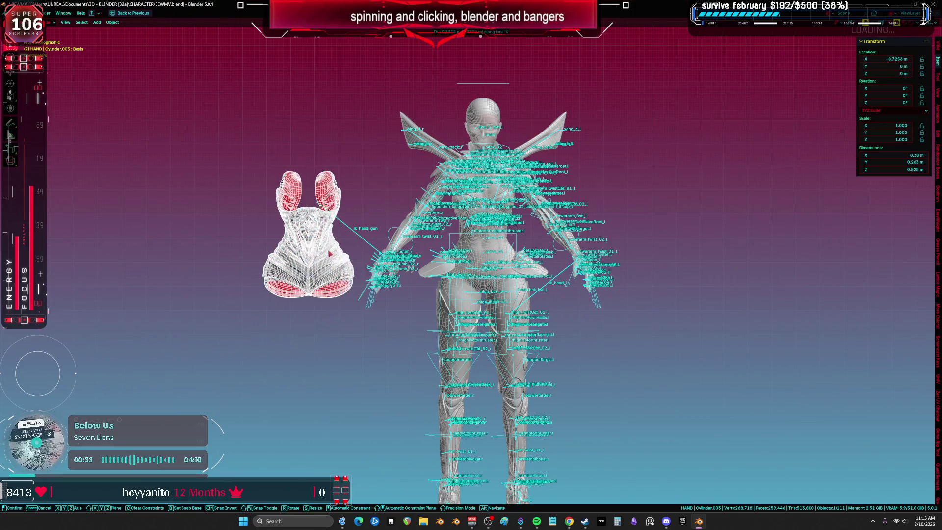
pyautogui.click(464, 233)
pyautogui.click(479, 225)
pyautogui.press('g')
pyautogui.press('x')
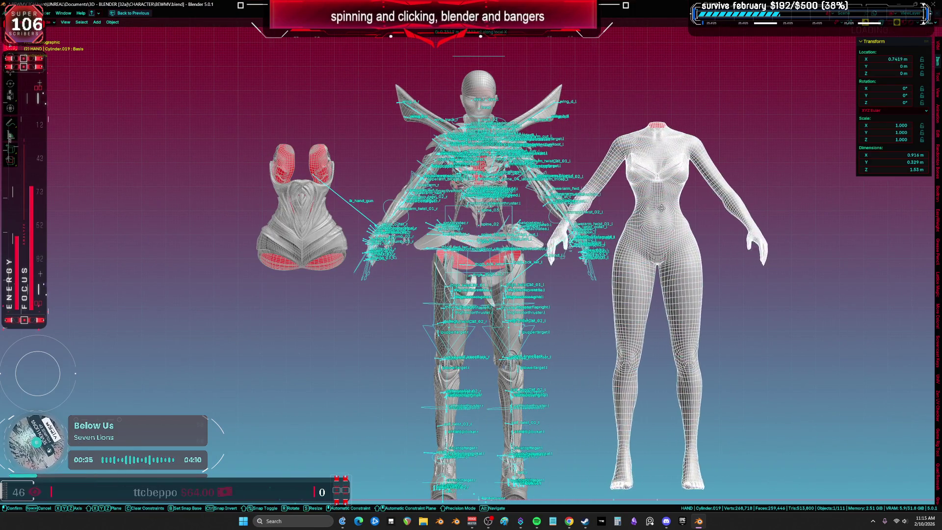
pyautogui.click(663, 222)
# - Hide the rig with H and undo a stray forearm-shell move
pyautogui.keyDown('shift'); pyautogui.scroll(-1, 490, 304); pyautogui.keyUp('shift')
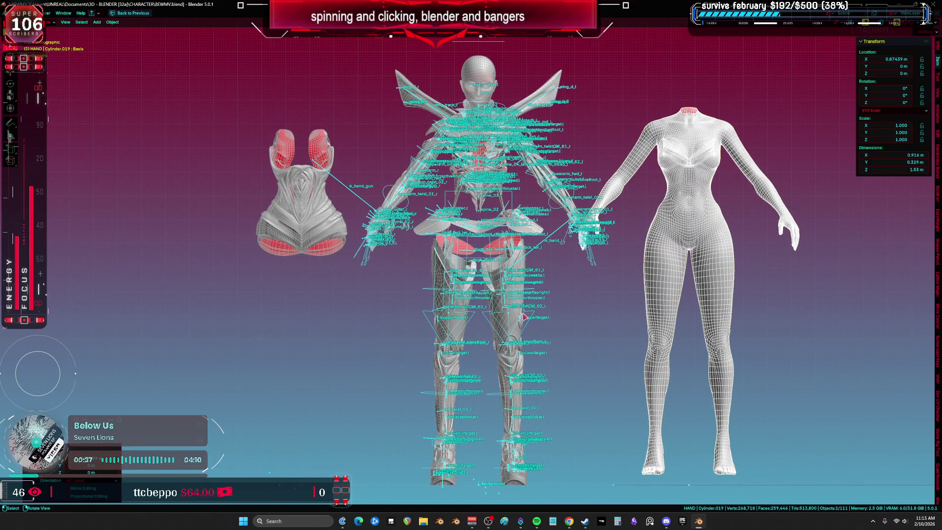
pyautogui.click(536, 317)
pyautogui.press('h')
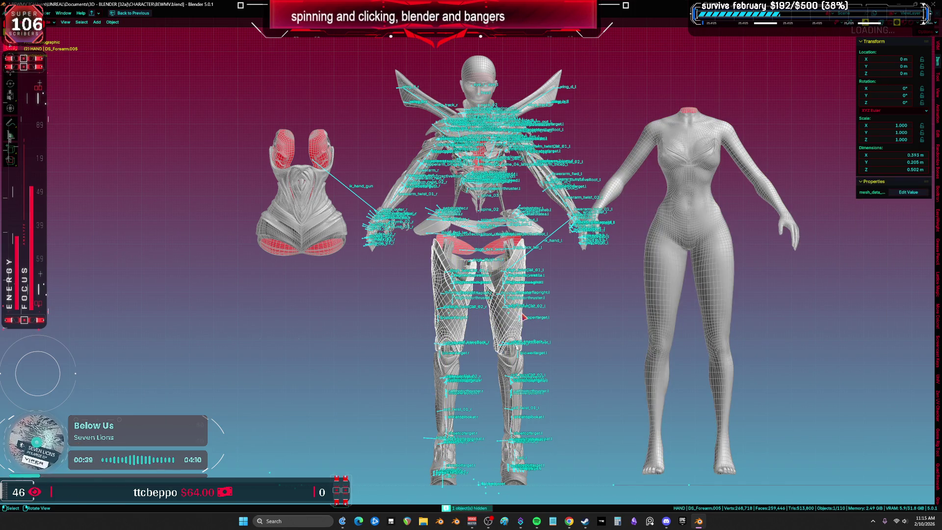
pyautogui.press('x')
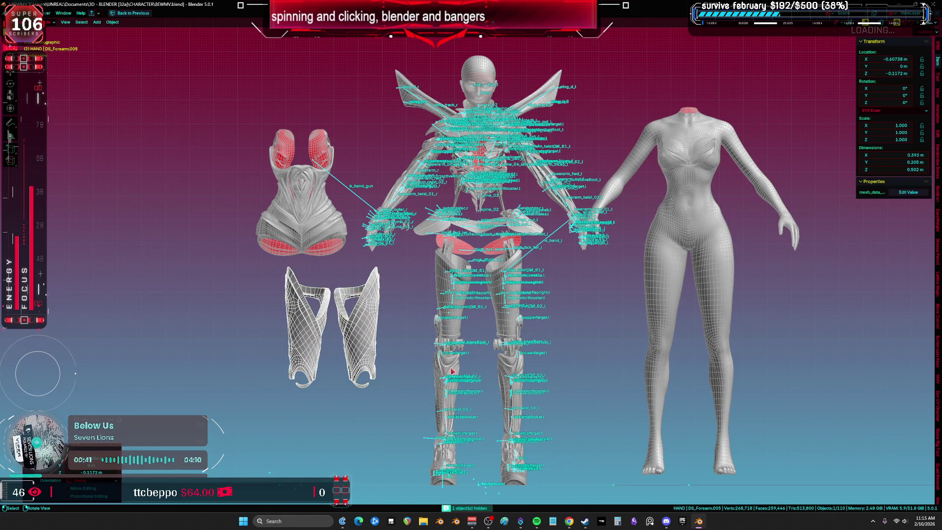
pyautogui.hotkey('ctrl', 'z')
pyautogui.scroll(4, 451, 371)
pyautogui.moveTo(458, 252)
pyautogui.mouseDown(button='middle')
pyautogui.moveTo(357, 242)
pyautogui.moveTo(338, 218)
pyautogui.moveTo(493, 278)
pyautogui.moveTo(672, 280)
pyautogui.moveTo(561, 158)
pyautogui.moveTo(392, 273)
pyautogui.moveTo(420, 298)
pyautogui.mouseUp(button='middle')
pyautogui.scroll(4, 337, 215)
# - Reset the forearm armour piece's location with Alt+G, then select the right forearm FK bone
pyautogui.click(393, 273)
pyautogui.click(541, 204)
pyautogui.moveTo(542, 204)
pyautogui.mouseDown(button='middle')
pyautogui.moveTo(471, 250)
pyautogui.moveTo(406, 226)
pyautogui.moveTo(290, 233)
pyautogui.moveTo(343, 216)
pyautogui.moveTo(290, 193)
pyautogui.mouseUp(button='middle')
pyautogui.hotkey('shift', 'z')
pyautogui.hotkey('shift', 'alt', 'z')
pyautogui.hotkey('shift', 'alt', 'z')
pyautogui.hotkey('alt', 'g')
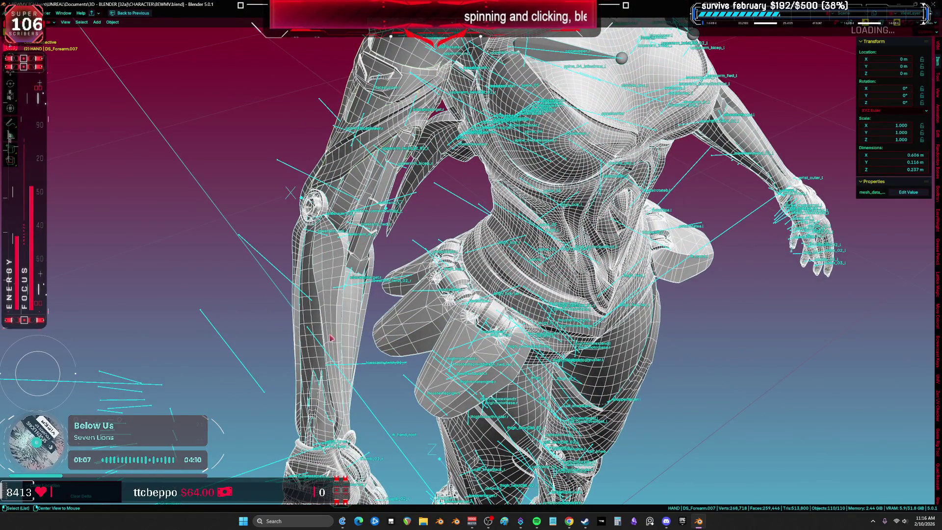
pyautogui.click(371, 336)
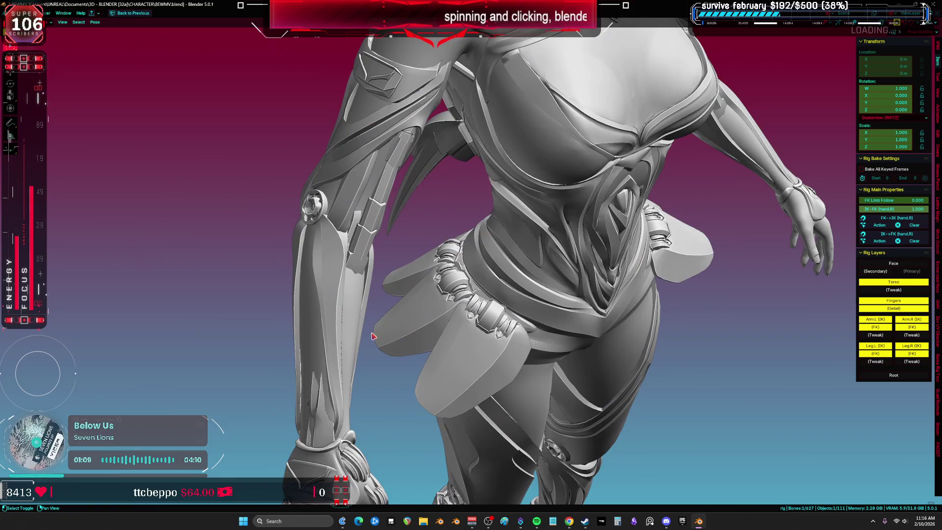
# - Test-rotate the forearm bone around its local Z axis, then cancel the rotation
pyautogui.hotkey('shift', 'alt', 'z')
pyautogui.moveTo(375, 335)
pyautogui.mouseDown(button='middle')
pyautogui.moveTo(319, 338)
pyautogui.moveTo(432, 342)
pyautogui.mouseUp(button='middle')
pyautogui.press('r')
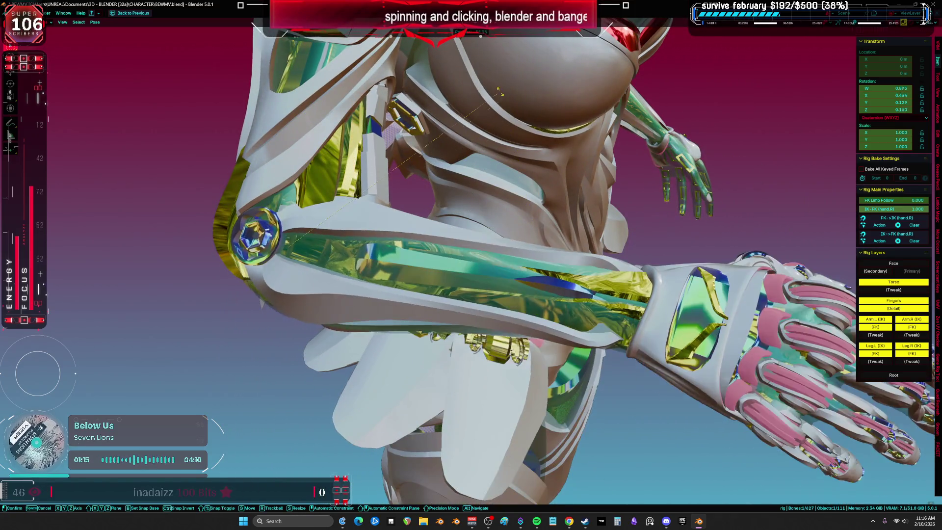
pyautogui.keyDown('alt'); pyautogui.moveTo(453, 279); pyautogui.dragTo(490, 220, button='middle'); pyautogui.keyUp('alt')
pyautogui.keyDown('alt'); pyautogui.scroll(3, 505, 201); pyautogui.keyUp('alt')
pyautogui.press('z')
pyautogui.press('z')
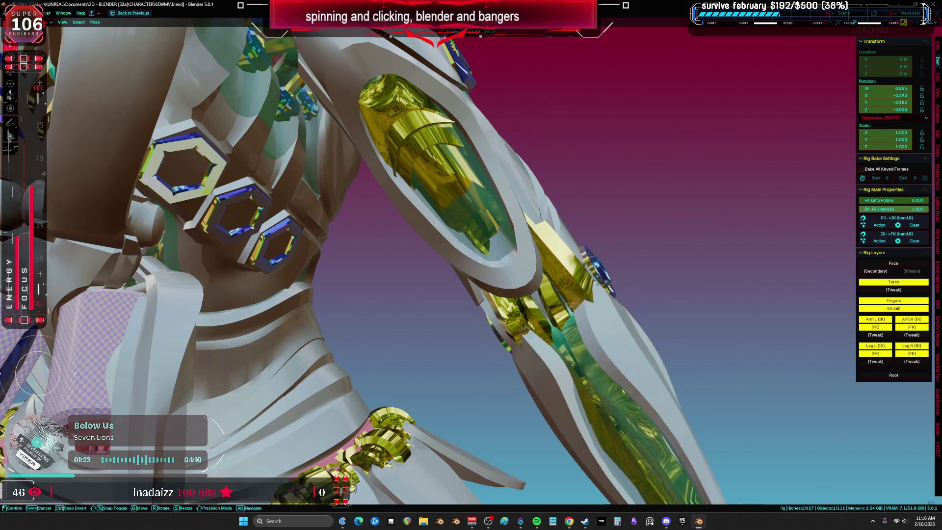
pyautogui.rightClick(614, 267)
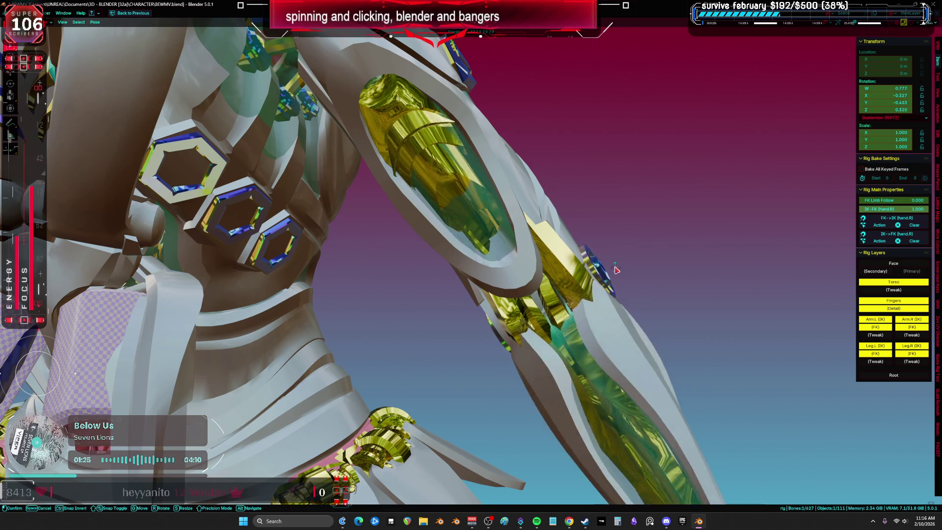
pyautogui.scroll(-6, 539, 275)
pyautogui.scroll(4, 517, 280)
# - Rotate the arm bone again from a side view and confirm the new angle
pyautogui.moveTo(517, 280); pyautogui.dragTo(430, 255, button='middle')
pyautogui.moveTo(304, 235); pyautogui.dragTo(546, 272, button='middle')
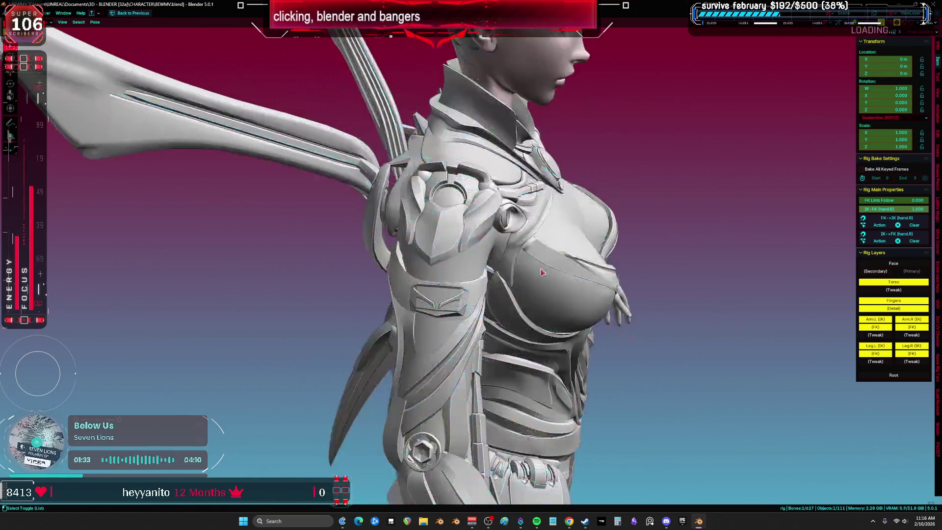
pyautogui.press('r')
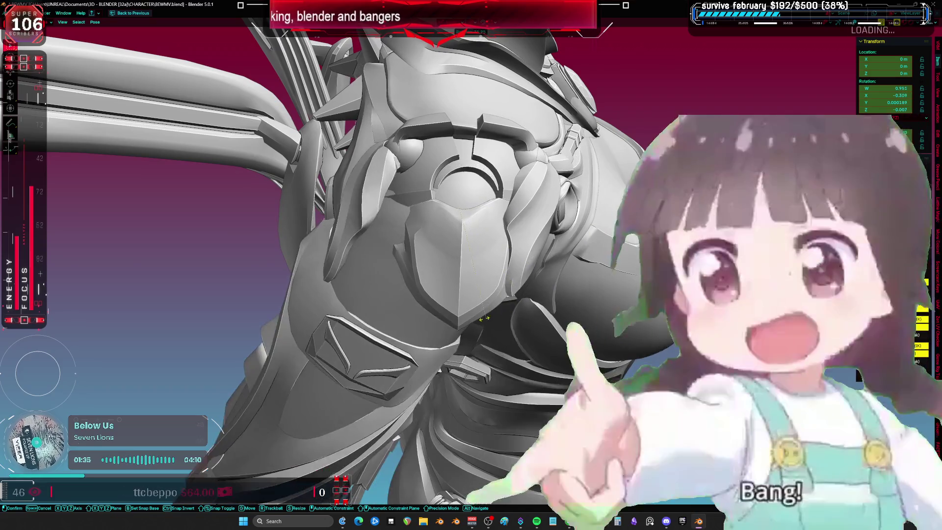
pyautogui.press('Escape')
pyautogui.moveTo(483, 318)
pyautogui.mouseDown(button='middle')
pyautogui.moveTo(468, 292)
pyautogui.moveTo(491, 274)
pyautogui.mouseUp(button='middle')
pyautogui.press('r')
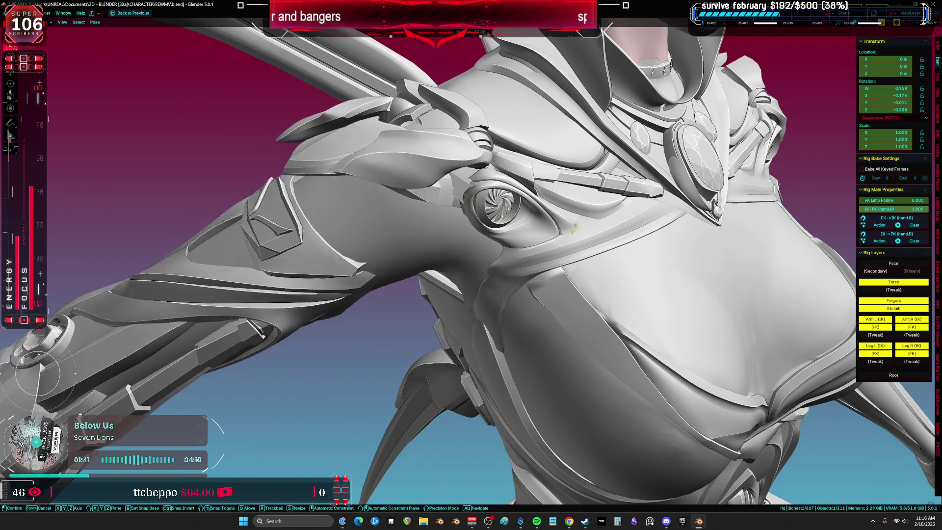
pyautogui.click(569, 151)
pyautogui.moveTo(570, 151)
pyautogui.mouseDown(button='middle')
pyautogui.moveTo(528, 143)
pyautogui.moveTo(552, 150)
pyautogui.mouseUp(button='middle')
# - Try a free trackball rotation, then reset the arm with Pose > Clear User Transforms
pyautogui.press('r')
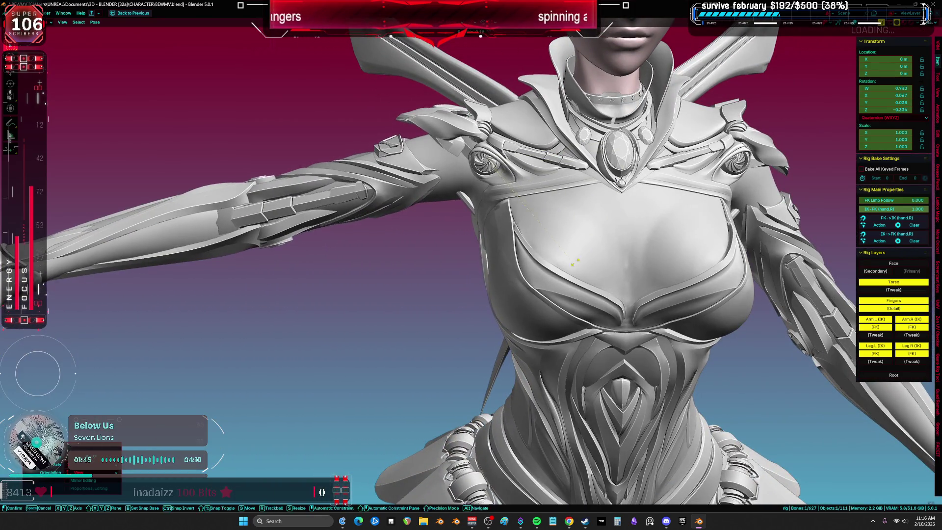
pyautogui.press('r')
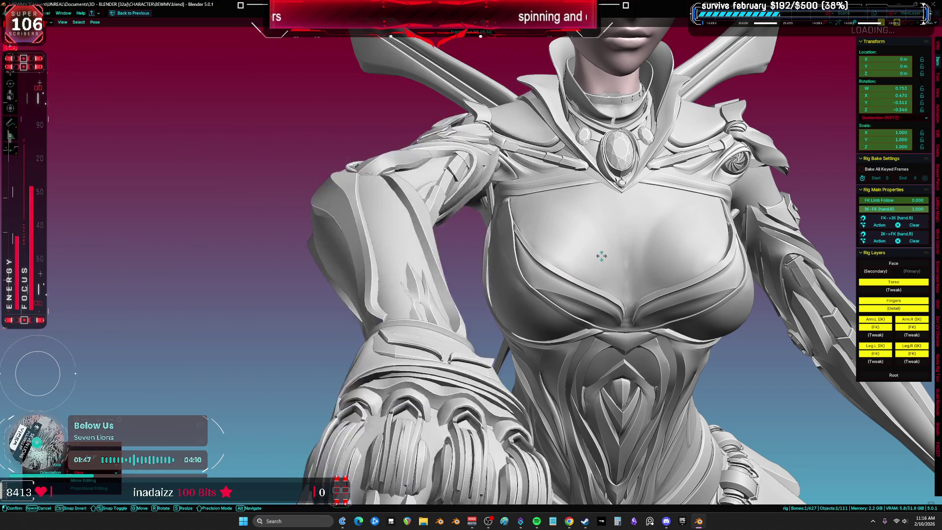
pyautogui.hotkey('shift', 'alt', 'z')
pyautogui.rightClick(568, 269)
pyautogui.click(569, 269)
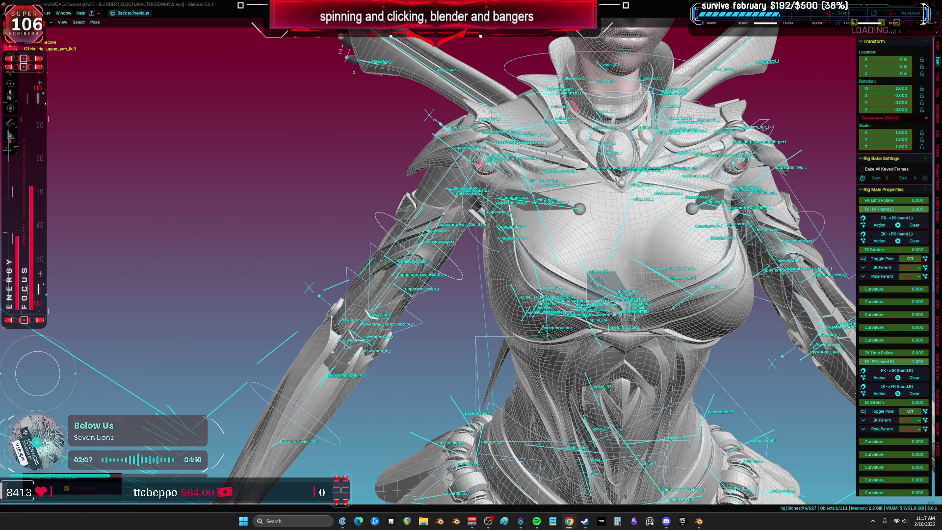
# - Rotate forearm_fk.R down so the armored hand hangs beside the hip
pyautogui.moveTo(773, 328)
pyautogui.mouseDown(button='middle')
pyautogui.moveTo(367, 292)
pyautogui.moveTo(434, 247)
pyautogui.moveTo(450, 175)
pyautogui.mouseUp(button='middle')
pyautogui.click(352, 292)
pyautogui.rightClick(433, 247)
pyautogui.click(450, 175)
pyautogui.press('r')
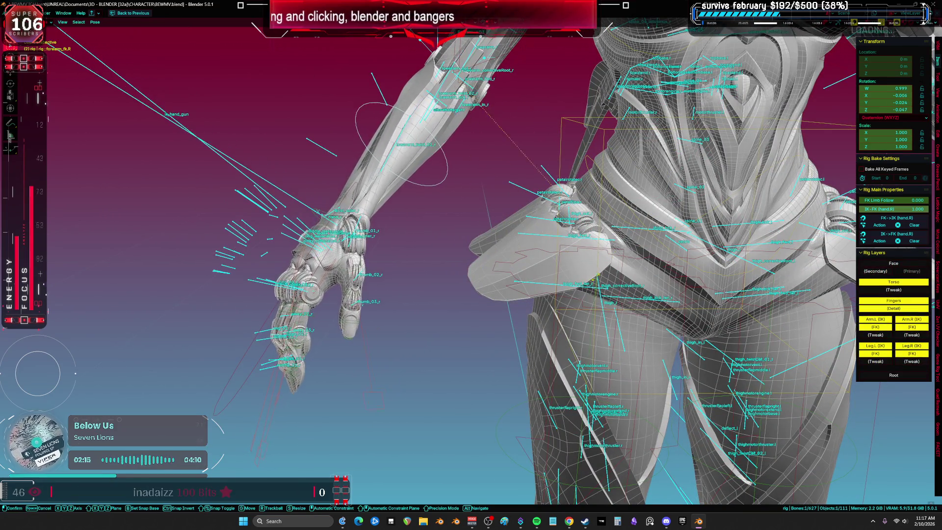
pyautogui.click(553, 278)
pyautogui.moveTo(552, 279)
pyautogui.mouseDown(button='middle')
pyautogui.moveTo(626, 275)
pyautogui.moveTo(513, 294)
pyautogui.moveTo(516, 280)
pyautogui.mouseUp(button='middle')
# - Toggle the overlays to check the hand mesh, then select the metarig in Object Mode
pyautogui.hotkey('shift', 'alt', 'z')
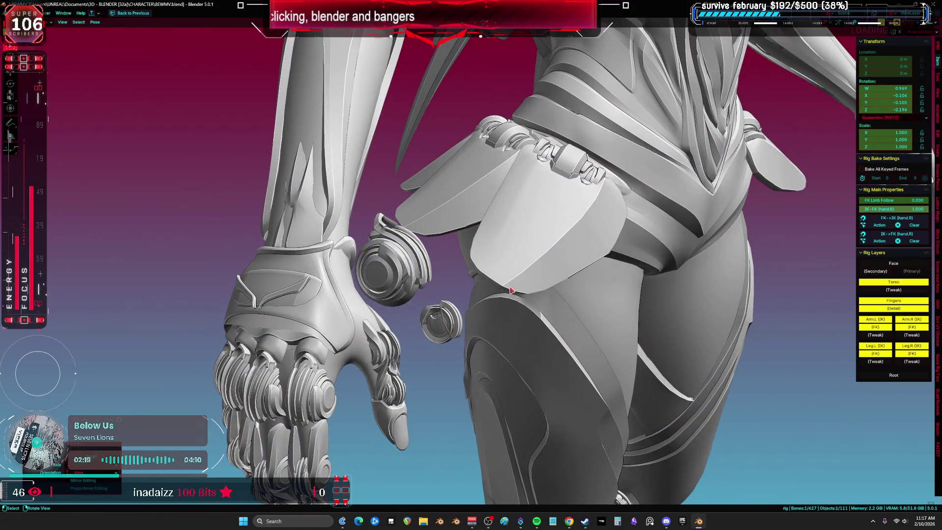
pyautogui.hotkey('shift', 'alt', 'z')
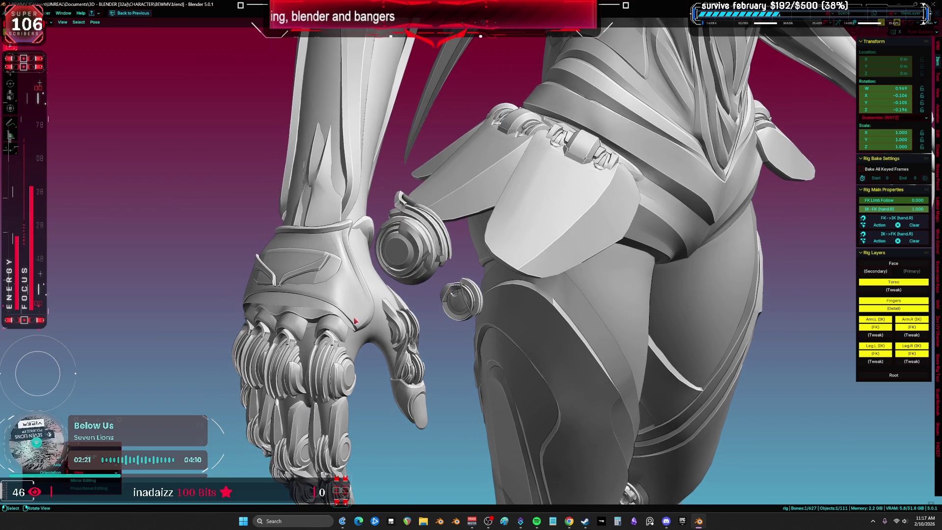
pyautogui.moveTo(446, 291); pyautogui.dragTo(334, 343, button='middle')
pyautogui.hotkey('ctrl', 'Tab')
pyautogui.click(363, 306)
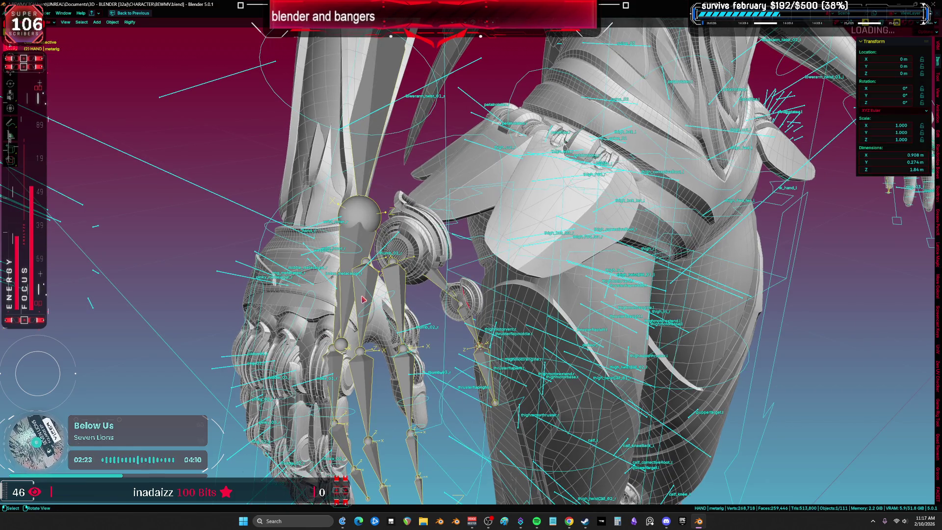
# - Hide the metarig and inspect the wrist disc up close, briefly entering Weight Paint
pyautogui.press('h')
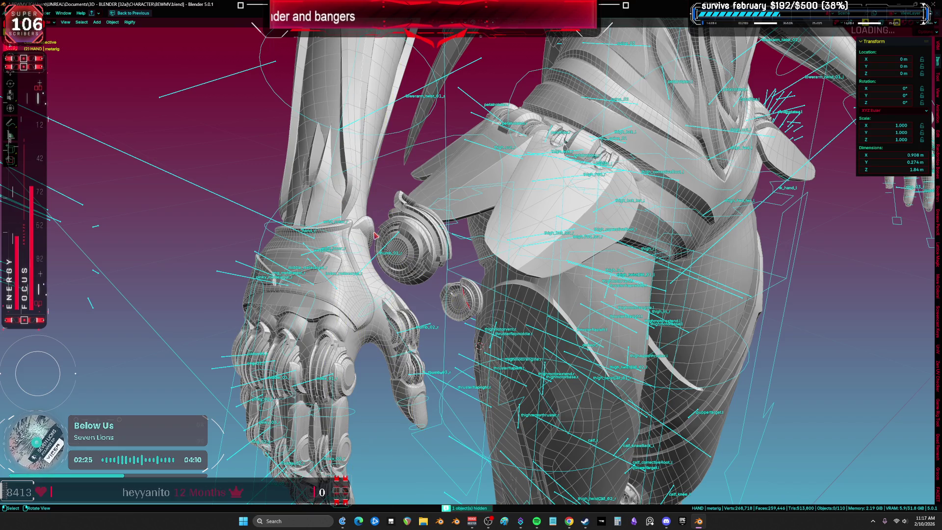
pyautogui.moveTo(374, 238)
pyautogui.mouseDown(button='middle')
pyautogui.moveTo(454, 179)
pyautogui.moveTo(492, 186)
pyautogui.moveTo(496, 241)
pyautogui.mouseUp(button='middle')
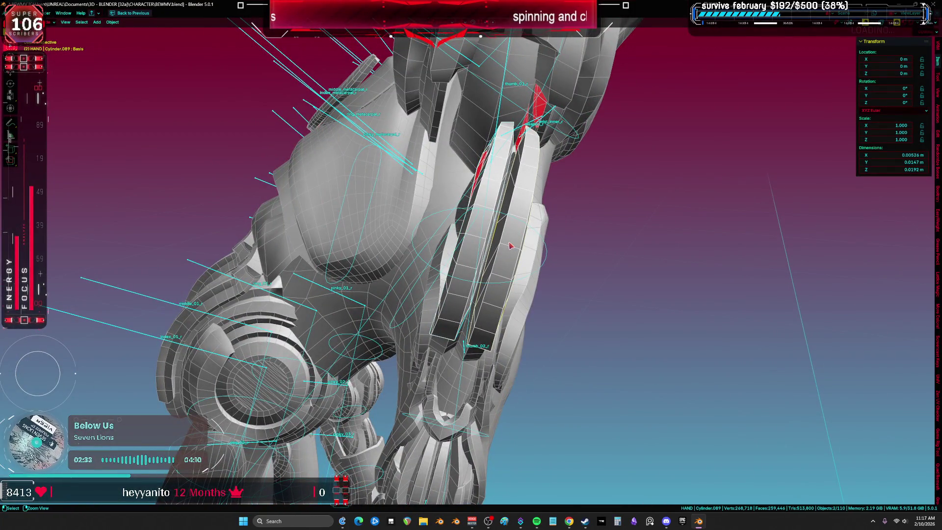
pyautogui.press('KP_Decimal')
pyautogui.press('g')
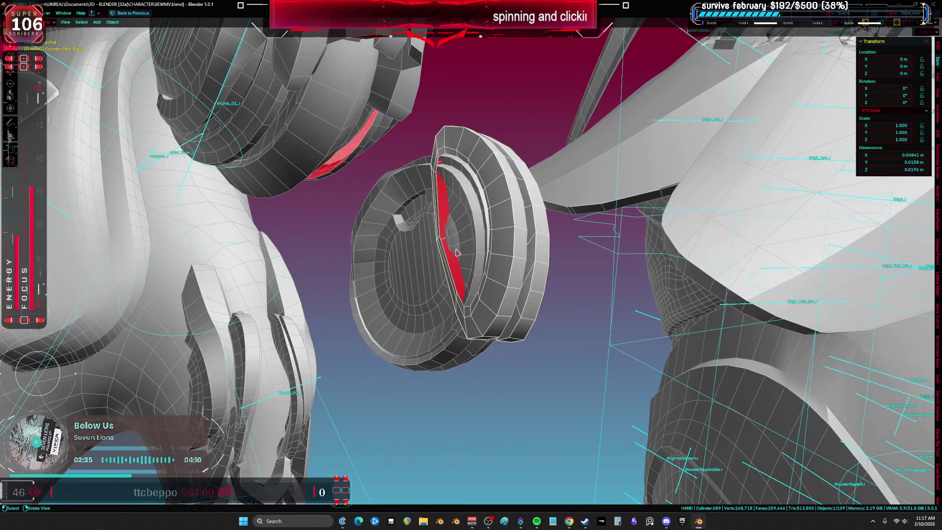
pyautogui.moveTo(421, 274); pyautogui.dragTo(560, 214, button='middle')
pyautogui.click(452, 165)
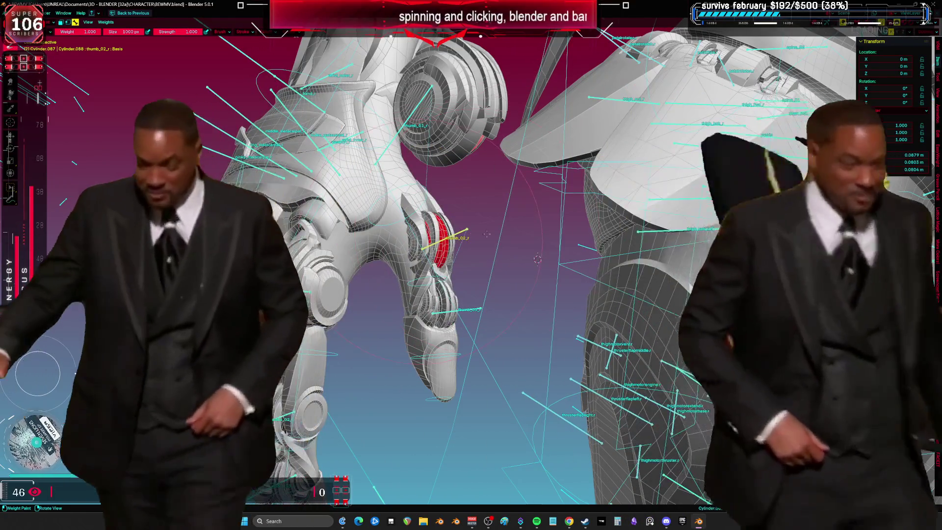
pyautogui.hotkey('ctrl', 'Tab')
pyautogui.moveTo(537, 259)
pyautogui.mouseDown(button='middle')
pyautogui.moveTo(510, 226)
pyautogui.moveTo(520, 245)
pyautogui.moveTo(564, 265)
pyautogui.moveTo(523, 255)
pyautogui.mouseUp(button='middle')
# - Select the index_01_r finger bone and restore the full workspace with Ctrl+Space
pyautogui.click(480, 216)
pyautogui.click(532, 254)
pyautogui.click(517, 159)
pyautogui.moveTo(517, 158)
pyautogui.mouseDown(button='middle')
pyautogui.moveTo(561, 179)
pyautogui.moveTo(420, 122)
pyautogui.mouseUp(button='middle')
pyautogui.click(491, 147)
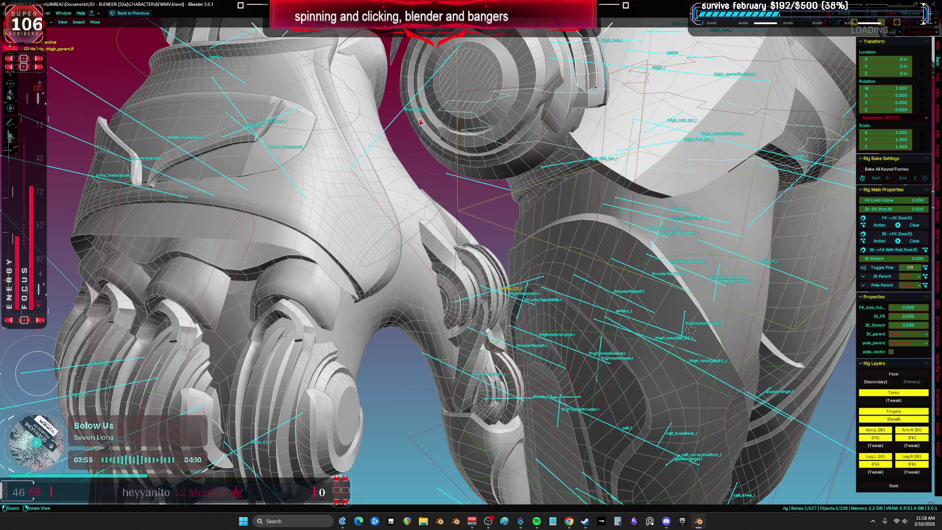
pyautogui.moveTo(375, 93); pyautogui.dragTo(375, 319, button='middle')
pyautogui.click(306, 316)
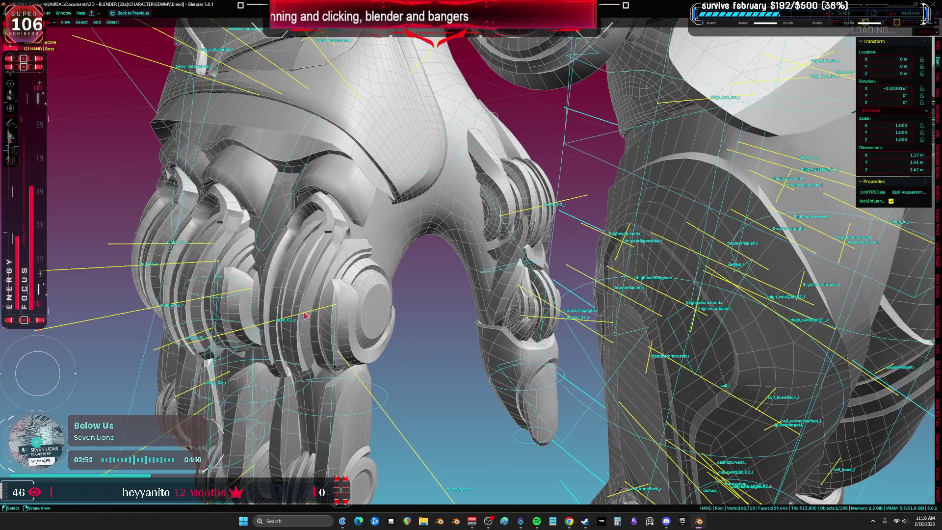
pyautogui.hotkey('ctrl', 'space')
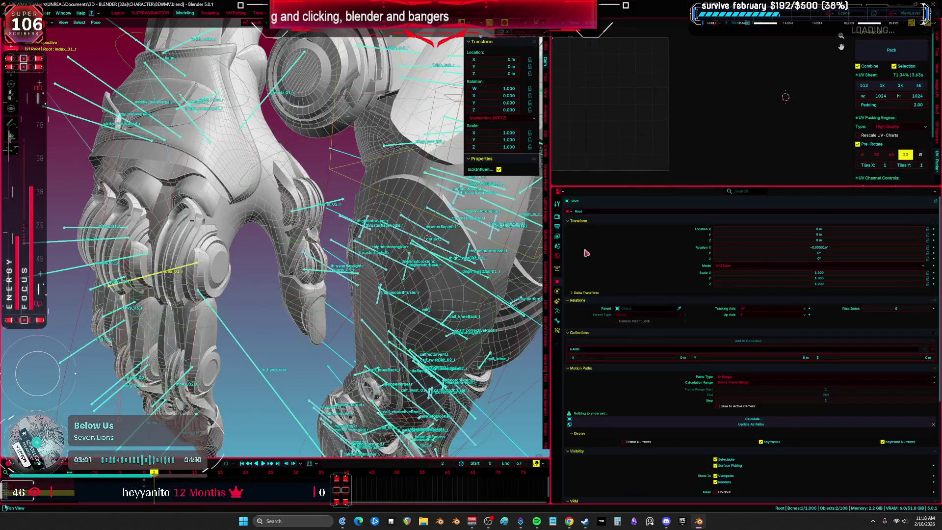
# - Disable the index bone's Copy Rotation constraint and test an R Z rotation
pyautogui.click(557, 331)
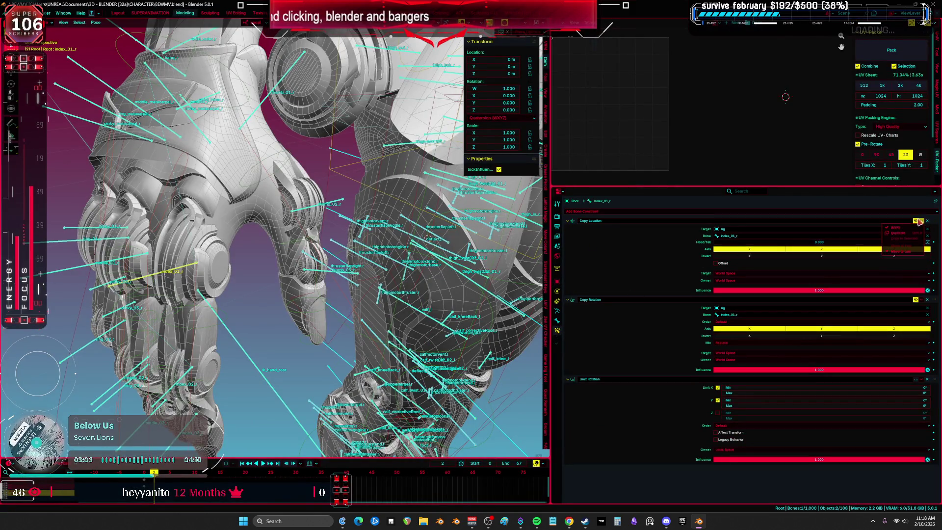
pyautogui.click(915, 300)
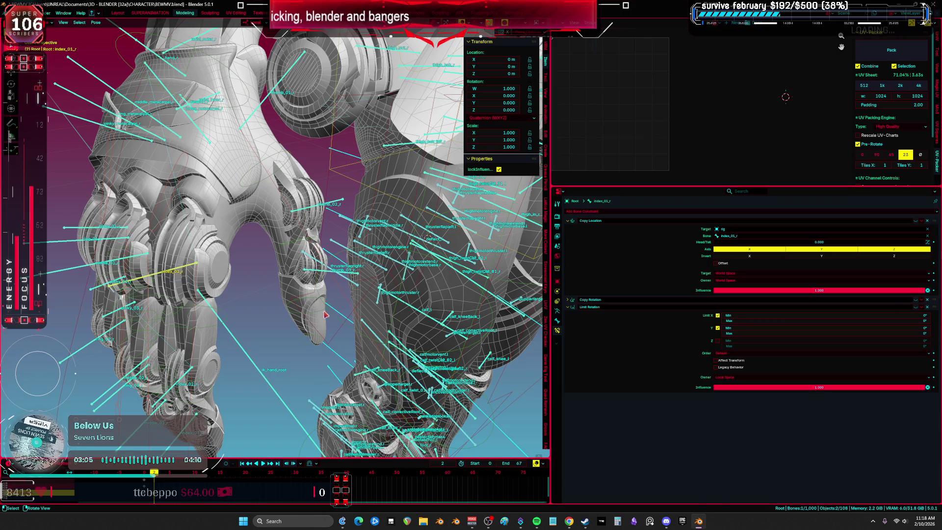
pyautogui.hotkey('ctrl', 'space')
pyautogui.press('r')
pyautogui.press('z')
pyautogui.press('z')
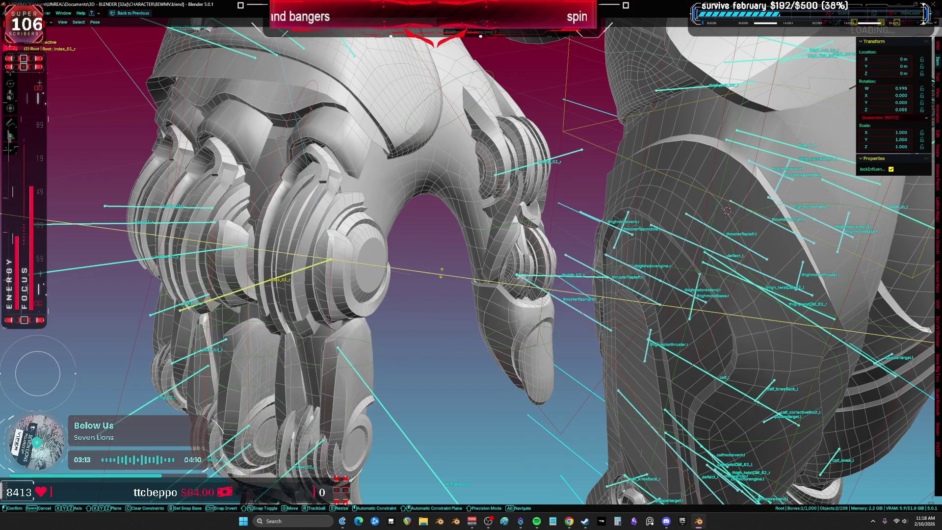
pyautogui.press('Escape')
pyautogui.moveTo(437, 265); pyautogui.dragTo(355, 202, button='middle')
# - Select Cylinder.108 and Cylinder.109, enter Weight Paint, and paint the disc near the wrist
pyautogui.hotkey('ctrl', 'Tab')
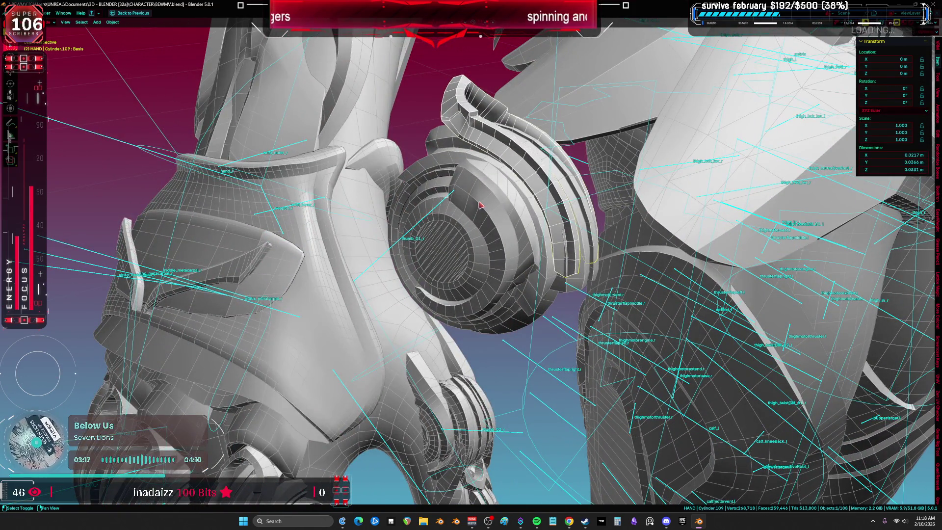
pyautogui.click(454, 250)
pyautogui.click(459, 274)
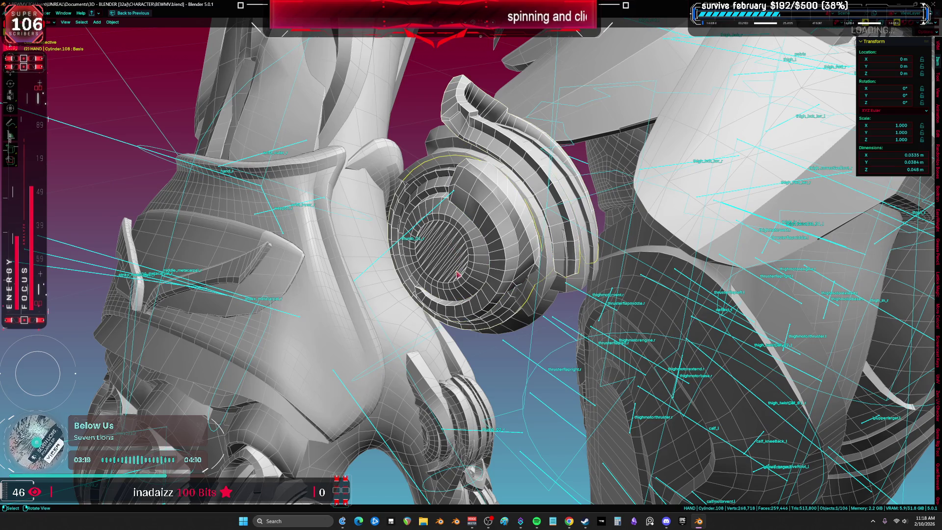
pyautogui.keyDown('shift'); pyautogui.click(423, 221); pyautogui.keyUp('shift')
pyautogui.hotkey('ctrl', 'Tab')
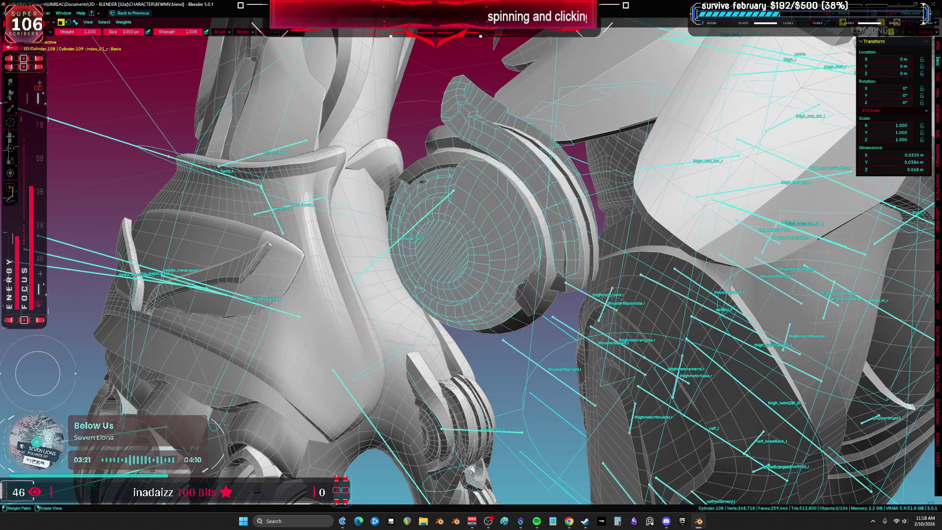
pyautogui.moveTo(415, 231); pyautogui.dragTo(409, 234, button='middle')
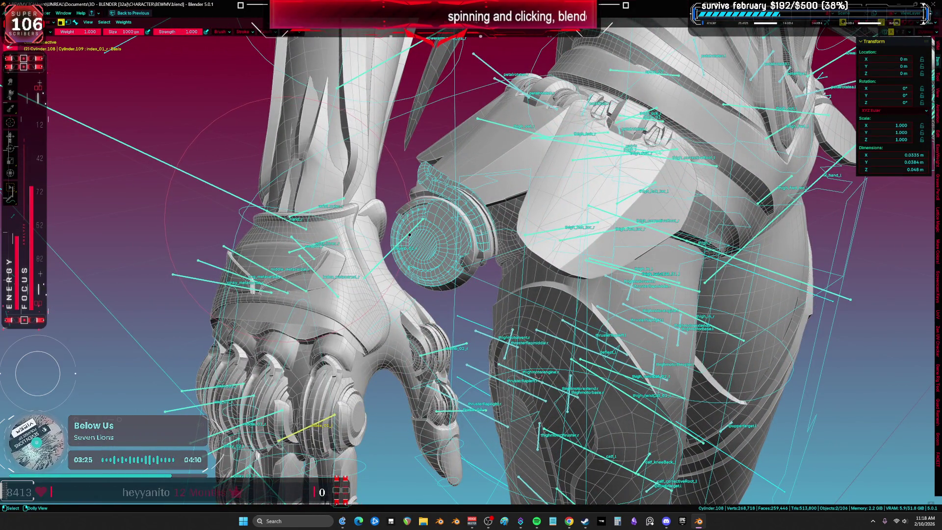
pyautogui.click(392, 248)
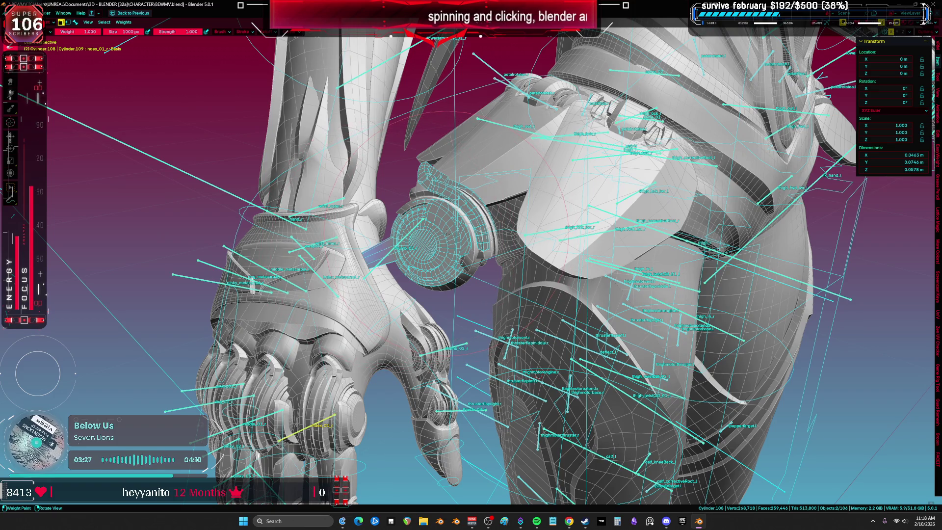
# - Switch painting to Cylinder.109 with the thumb_01_r group and test a thumb rotation
pyautogui.hotkey('alt', 'q')
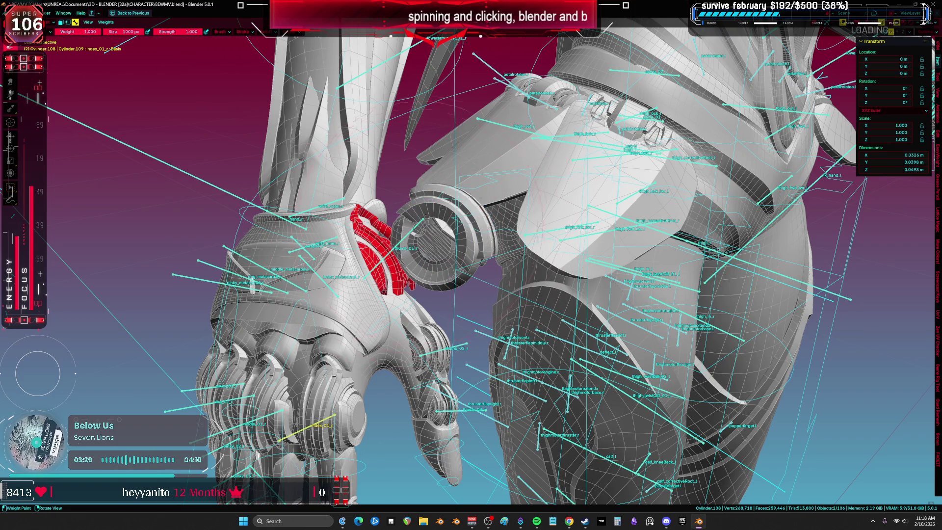
pyautogui.moveTo(580, 240); pyautogui.dragTo(540, 368, button='middle')
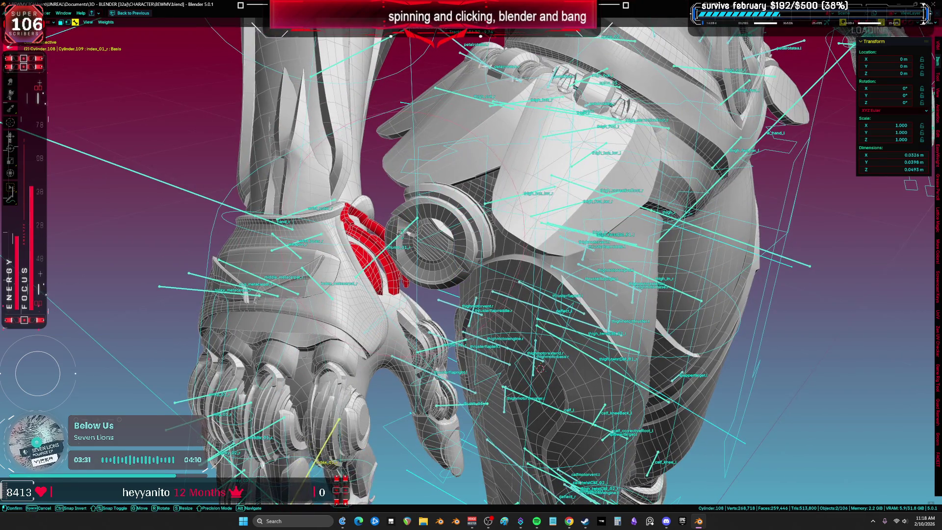
pyautogui.keyDown('ctrl'); pyautogui.click(392, 245); pyautogui.keyUp('ctrl')
pyautogui.press('r')
pyautogui.press('Escape')
# - Put the rig in Pose Mode and frame the thumb_01_r bone in a maximized view
pyautogui.hotkey('ctrl', 'space')
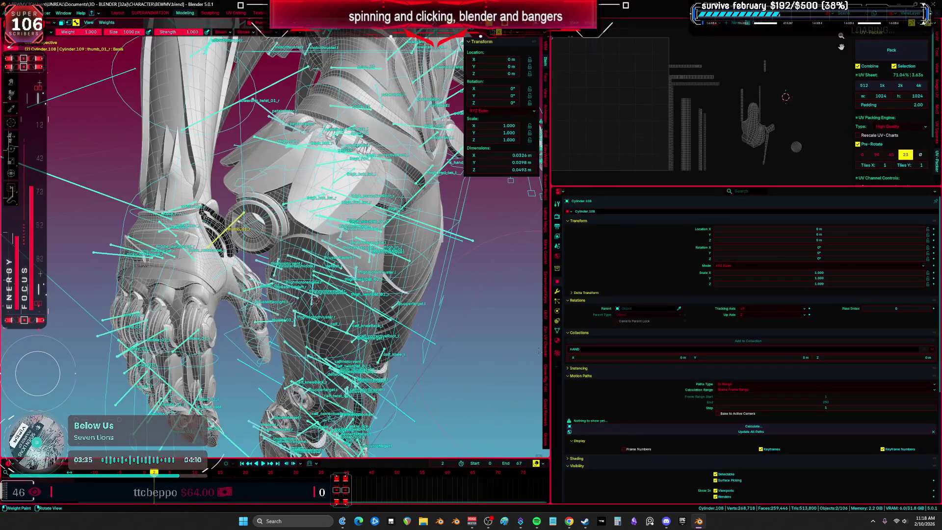
pyautogui.hotkey('ctrl', 'Tab')
pyautogui.scroll(3, 233, 219)
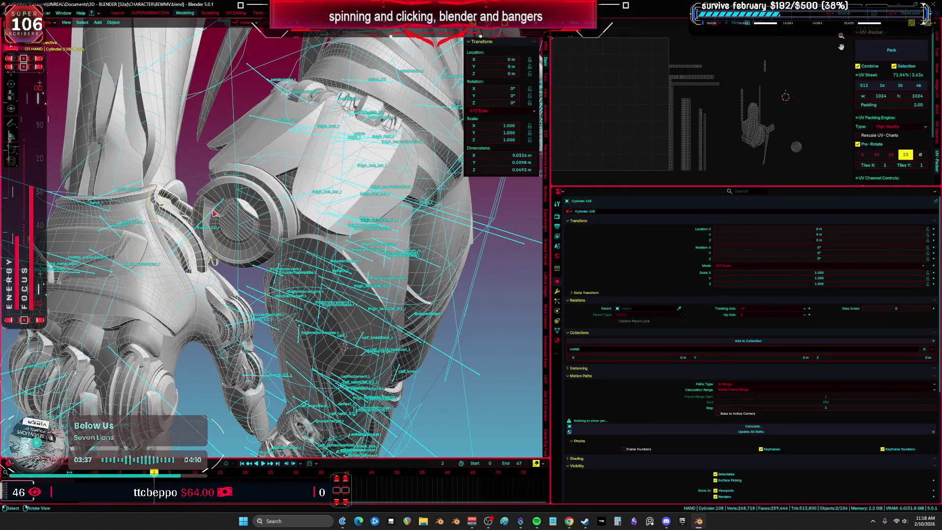
pyautogui.click(214, 212)
pyautogui.hotkey('ctrl', 'Tab')
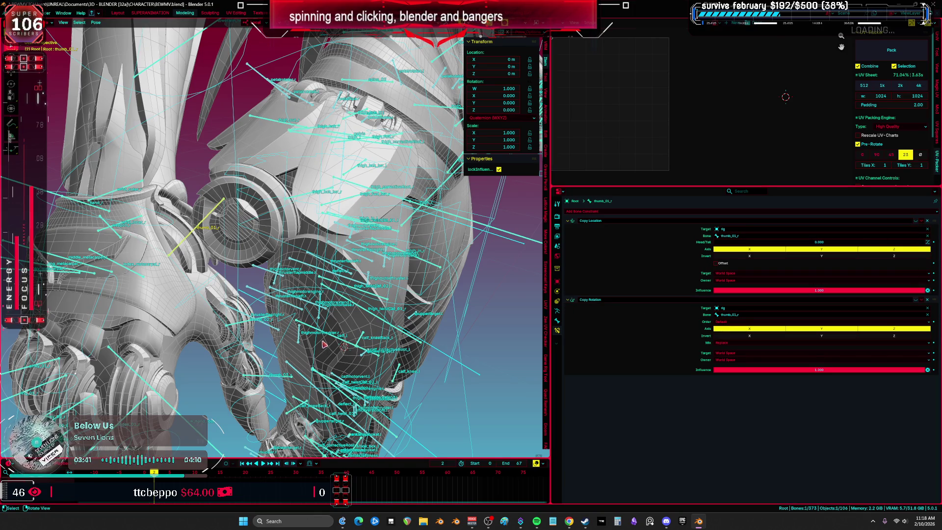
pyautogui.press('KP_Decimal')
pyautogui.hotkey('ctrl', 'space')
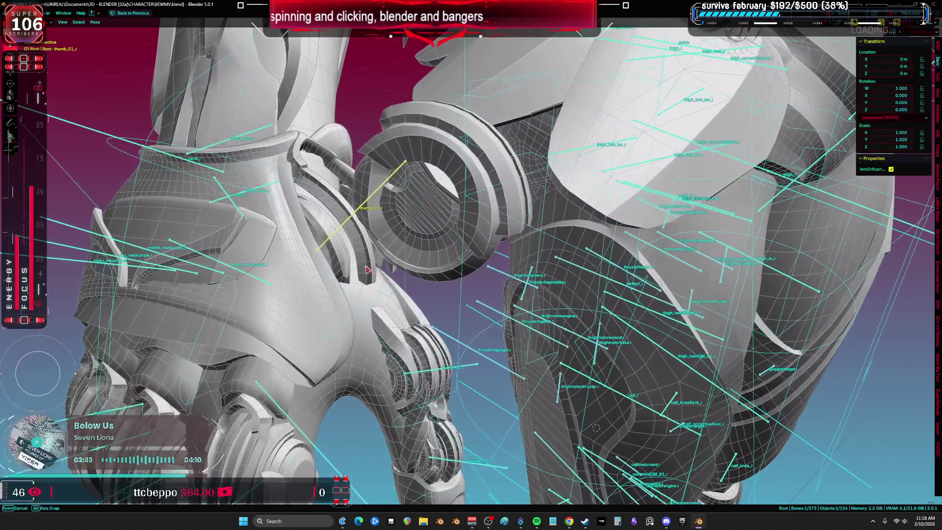
# - Test-rotate the thumb twice, return to Object Mode, and select Cylinder.108
pyautogui.press('r')
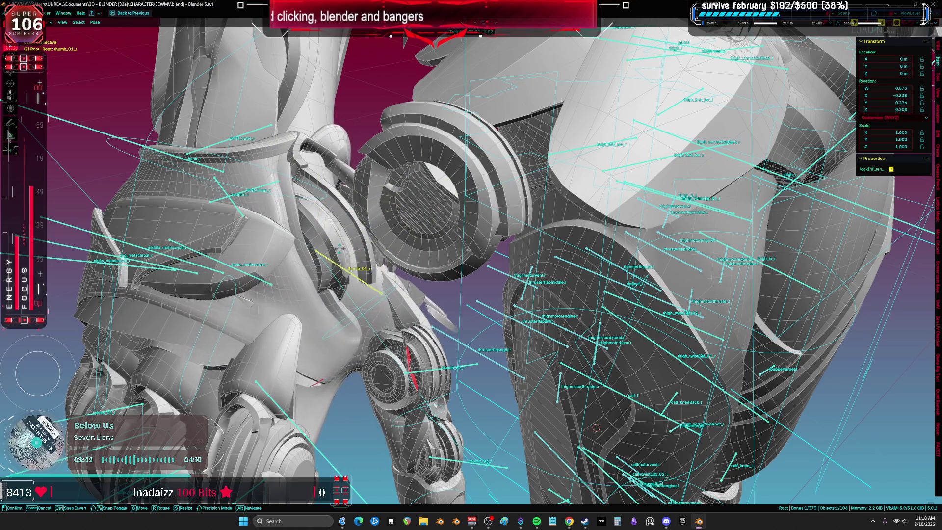
pyautogui.press('Escape')
pyautogui.moveTo(417, 294); pyautogui.dragTo(441, 304, button='middle')
pyautogui.moveTo(374, 253); pyautogui.dragTo(402, 275, button='middle')
pyautogui.press('r')
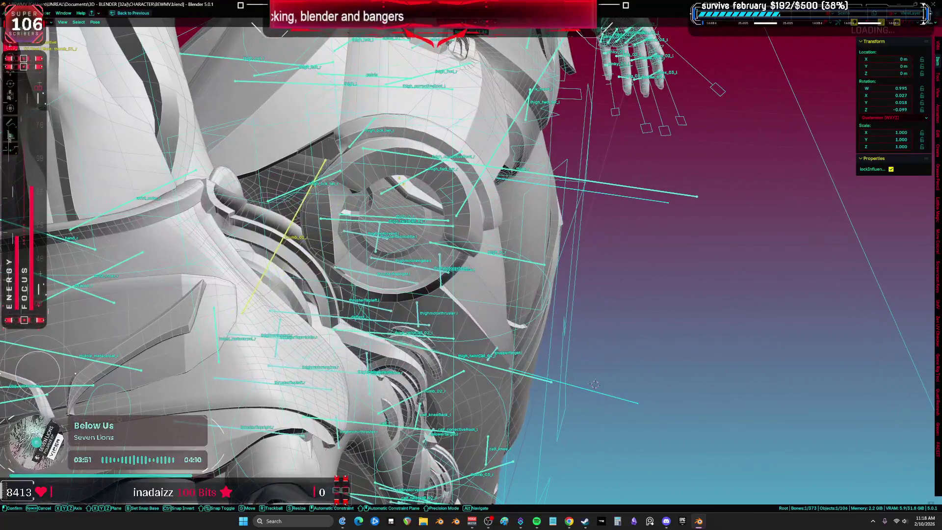
pyautogui.press('Escape')
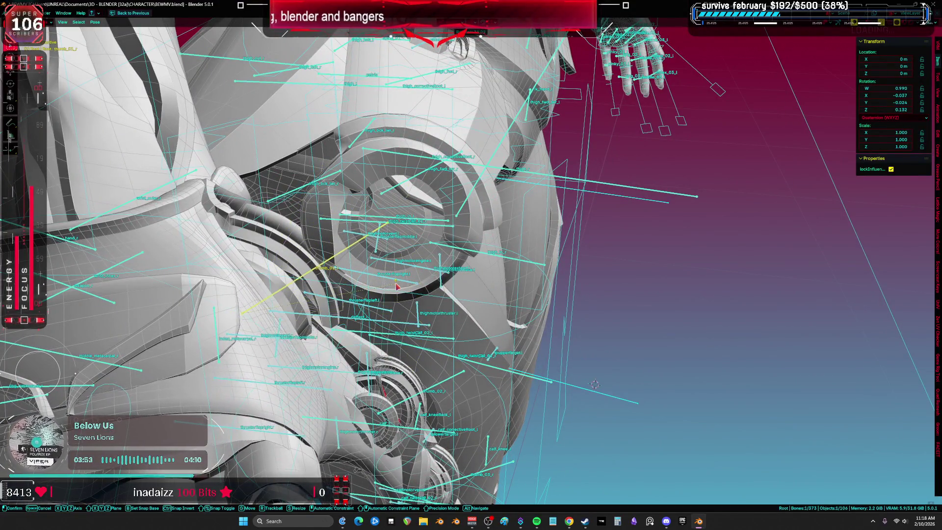
pyautogui.hotkey('ctrl', 'Tab')
pyautogui.moveTo(421, 318); pyautogui.dragTo(303, 214, button='middle')
pyautogui.click(304, 215)
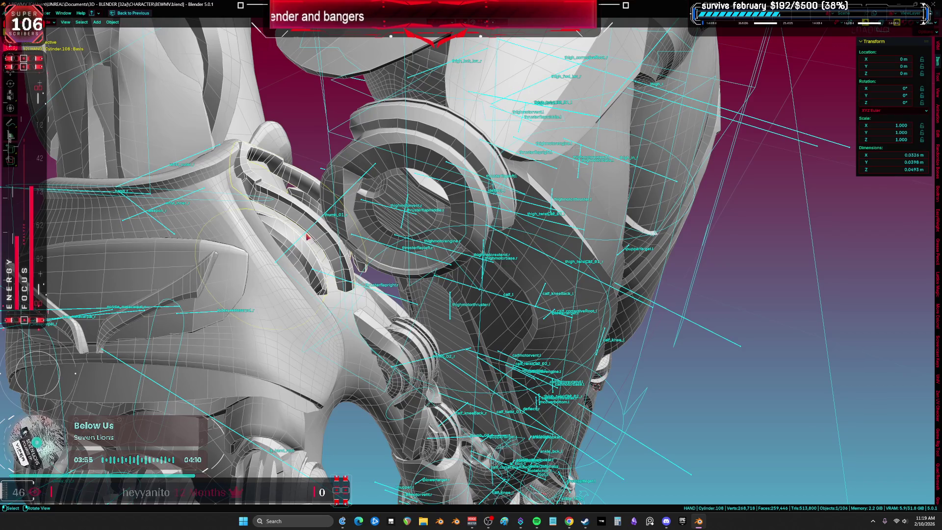
# - Weight paint Cylinder.108 with the armature, test the thumb rotation, then return to Object Mode
pyautogui.keyDown('shift'); pyautogui.click(314, 220); pyautogui.keyUp('shift')
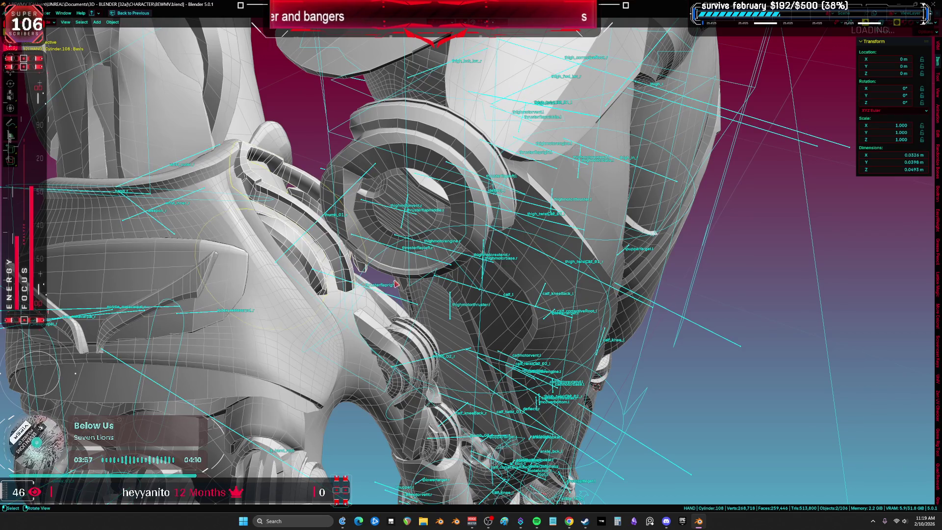
pyautogui.hotkey('ctrl', 'Tab')
pyautogui.moveTo(315, 220); pyautogui.dragTo(267, 244, button='middle')
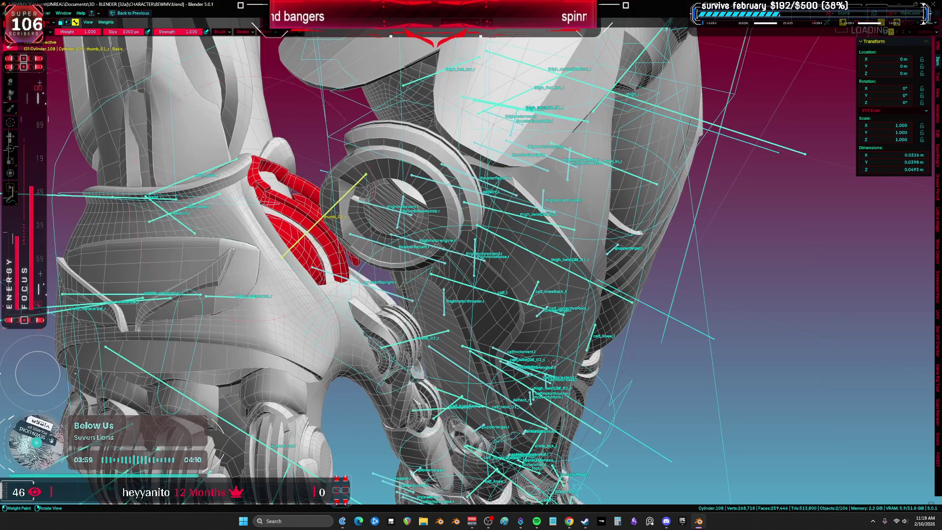
pyautogui.press('r')
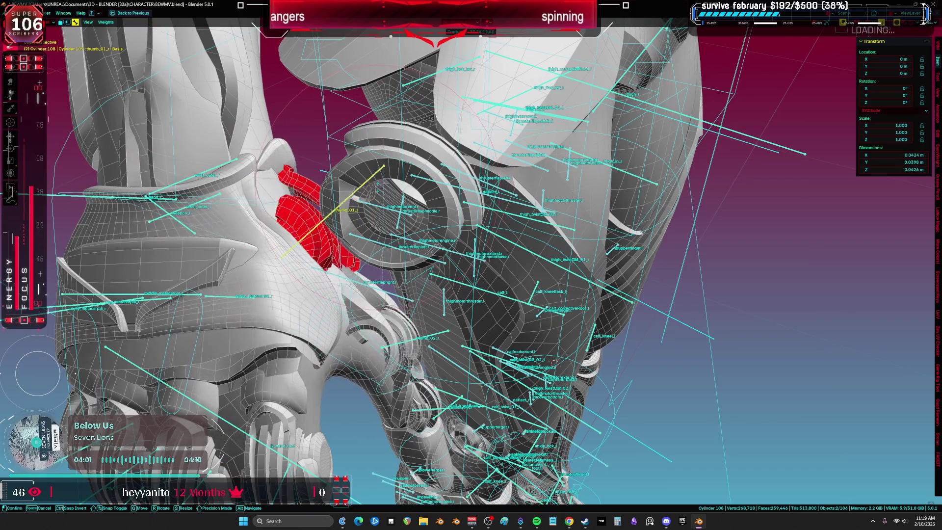
pyautogui.press('Escape')
pyautogui.hotkey('ctrl', 'Tab')
pyautogui.click(453, 238)
# - Pose the thumb_01_r bone to check the deformation, then return the rig to Object Mode
pyautogui.moveTo(456, 240)
pyautogui.mouseDown(button='middle')
pyautogui.moveTo(459, 210)
pyautogui.moveTo(334, 211)
pyautogui.moveTo(350, 207)
pyautogui.mouseUp(button='middle')
pyautogui.click(333, 211)
pyautogui.press('Escape')
pyautogui.hotkey('ctrl', 'Tab')
pyautogui.click(350, 207)
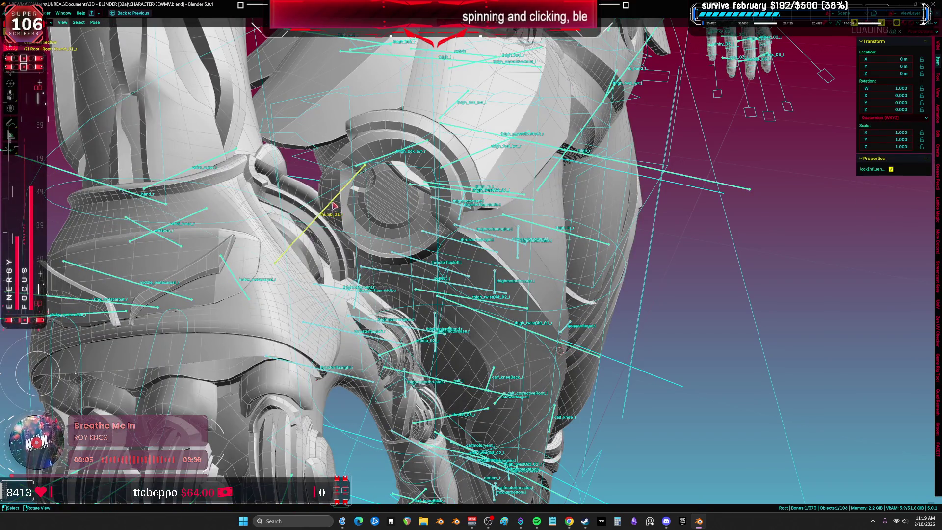
pyautogui.press('r')
pyautogui.press('Escape')
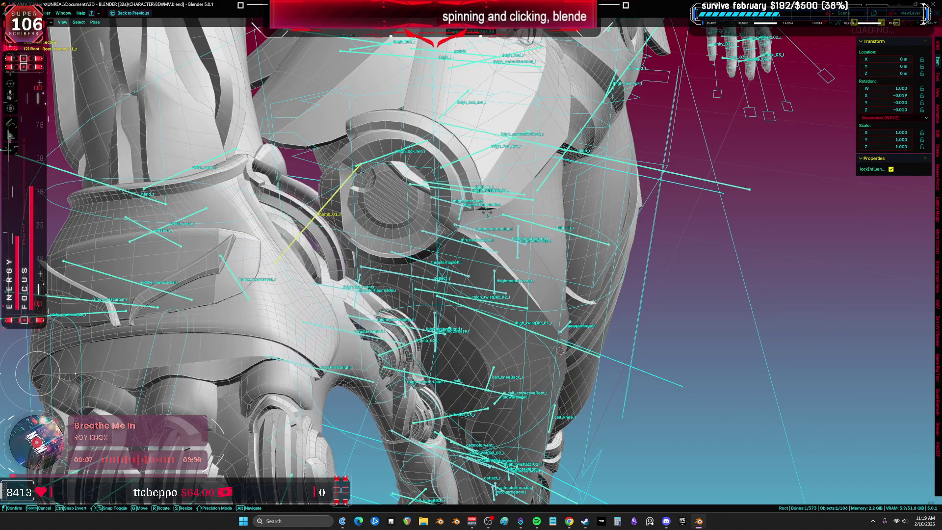
pyautogui.moveTo(398, 217)
pyautogui.mouseDown(button='middle')
pyautogui.moveTo(407, 223)
pyautogui.moveTo(397, 228)
pyautogui.moveTo(538, 218)
pyautogui.moveTo(540, 238)
pyautogui.moveTo(477, 226)
pyautogui.mouseUp(button='middle')
pyautogui.click(477, 225)
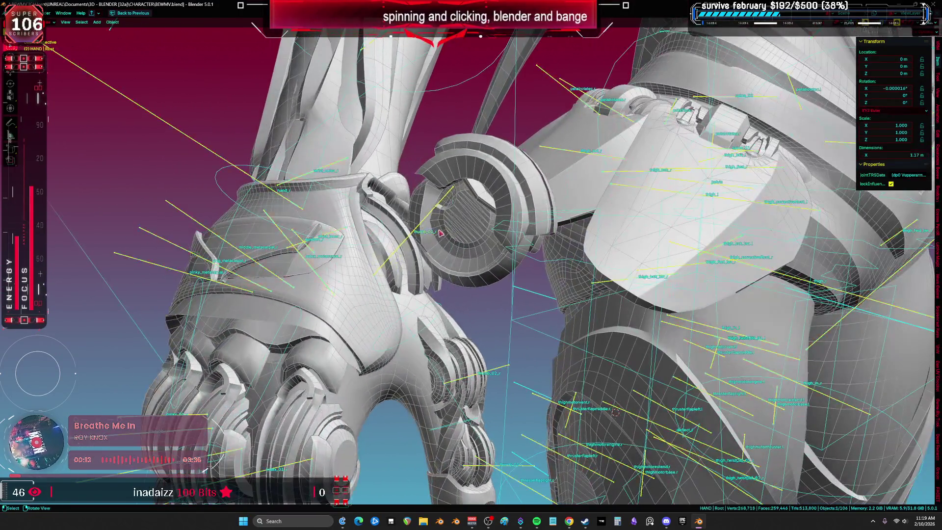
# - Weight the round thumb ring Cylinder.111 fully to thumb_01_r using the face selection mask
pyautogui.click(464, 220)
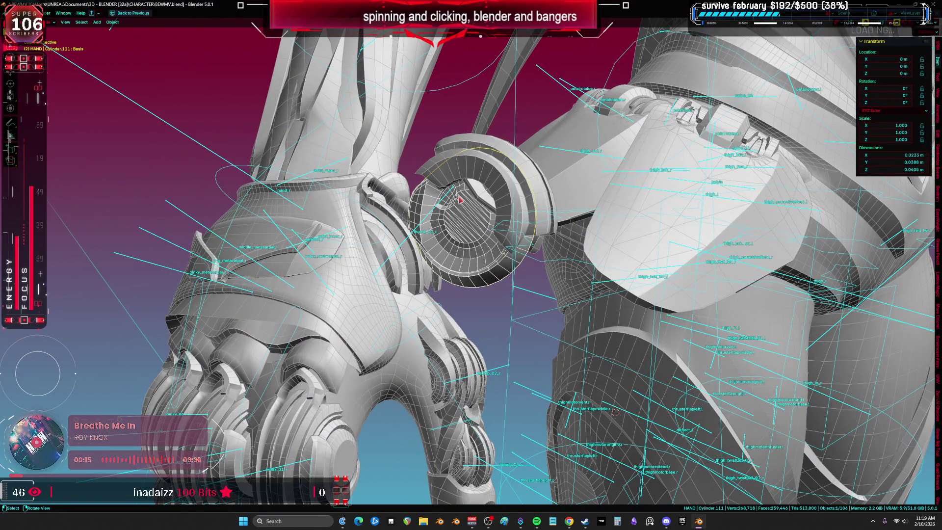
pyautogui.keyDown('shift'); pyautogui.click(434, 214); pyautogui.keyUp('shift')
pyautogui.hotkey('ctrl', 'Tab')
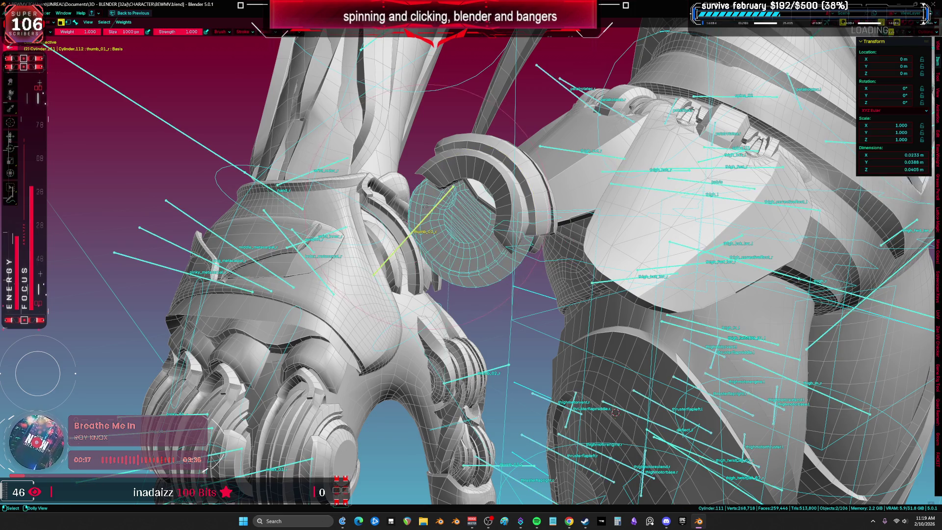
pyautogui.moveTo(428, 212); pyautogui.dragTo(429, 217, button='middle')
pyautogui.click(104, 22)
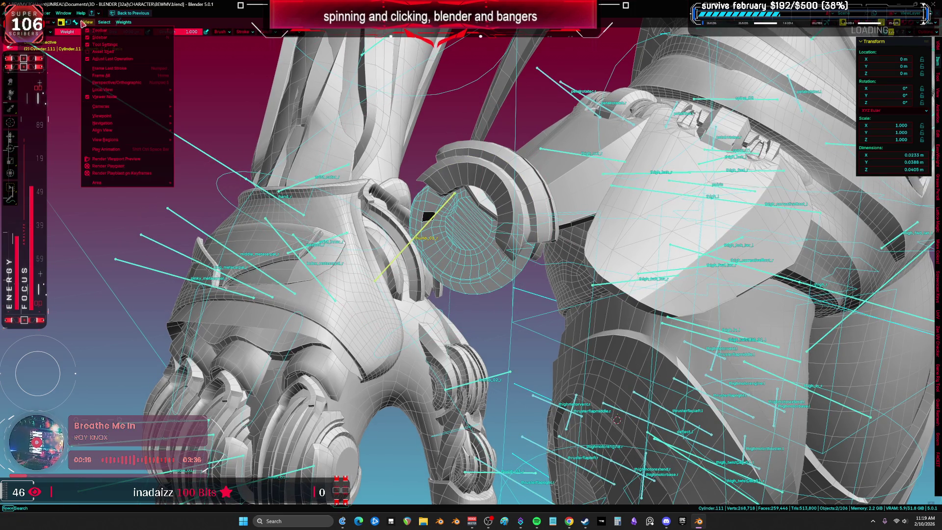
pyautogui.click(75, 22)
pyautogui.keyDown('ctrl'); pyautogui.click(454, 211); pyautogui.keyUp('ctrl')
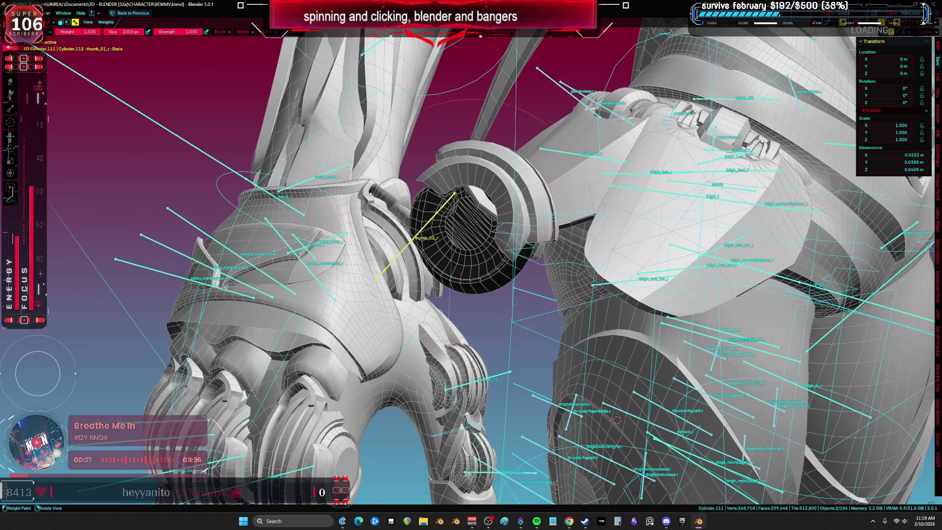
pyautogui.moveTo(617, 420)
pyautogui.mouseDown(button='middle')
pyautogui.moveTo(582, 194)
pyautogui.moveTo(455, 212)
pyautogui.mouseUp(button='middle')
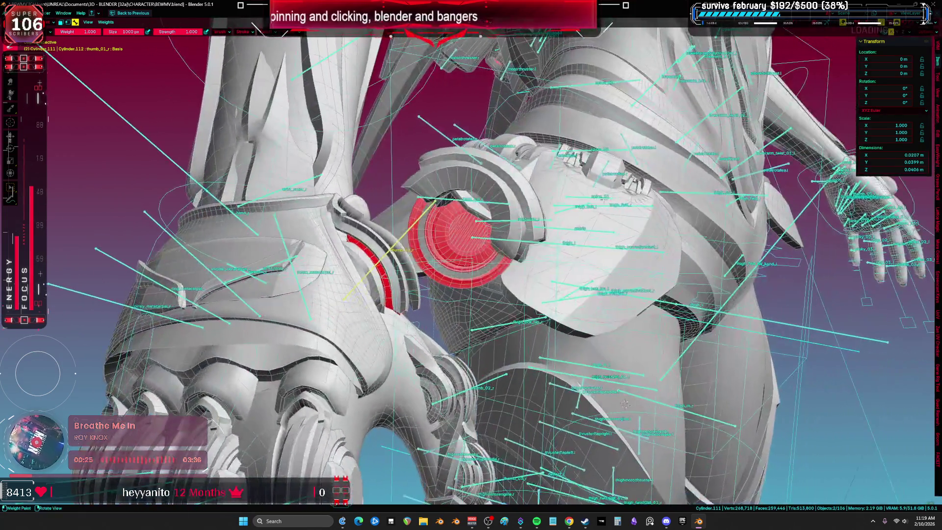
pyautogui.hotkey('ctrl', 'Tab')
# - Enter Weight Paint on Cylinder.113 with the face mask enabled, then return to Object Mode
pyautogui.click(420, 221)
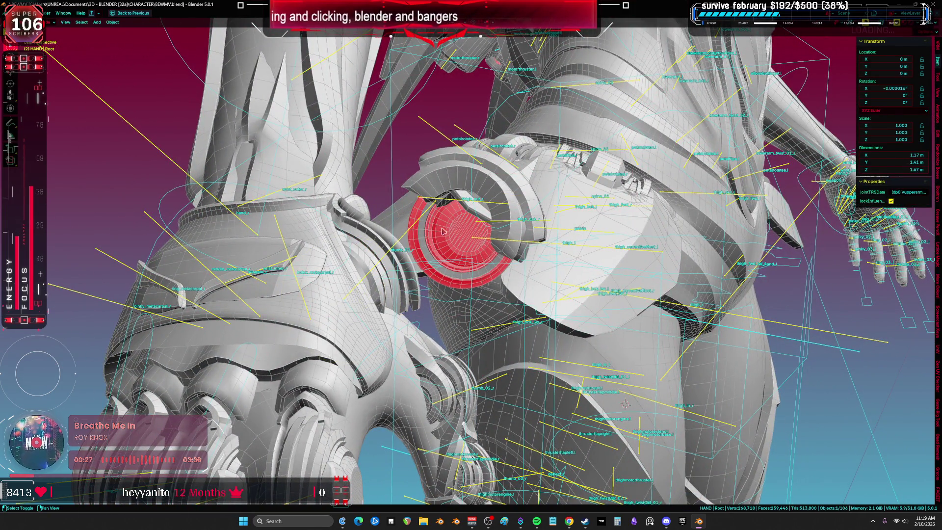
pyautogui.hotkey('ctrl', 'Tab')
pyautogui.click(417, 194)
pyautogui.click(70, 22)
pyautogui.moveTo(441, 117)
pyautogui.mouseDown(button='middle')
pyautogui.moveTo(440, 222)
pyautogui.moveTo(378, 210)
pyautogui.mouseUp(button='middle')
pyautogui.hotkey('ctrl', 'Tab')
pyautogui.click(447, 212)
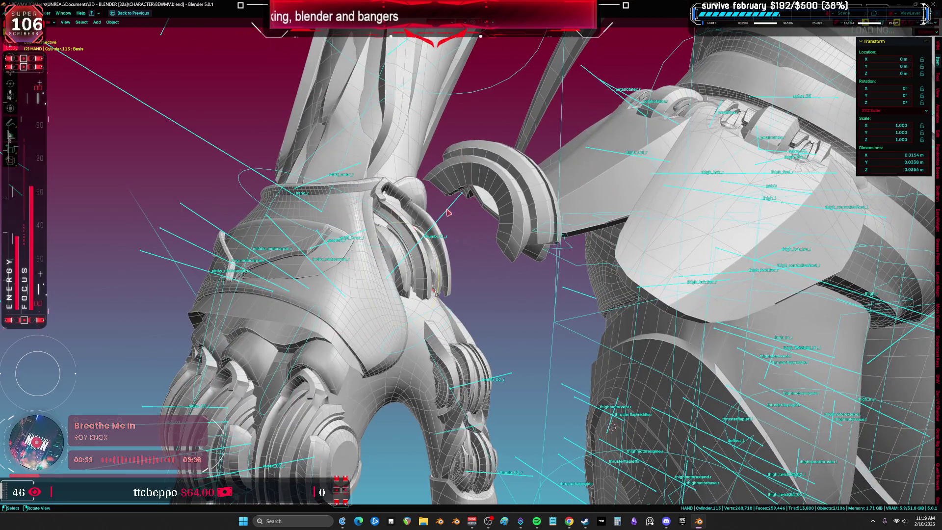
# - Select wrist plate Cylinder.159 with the armature and test-rotate the thumb bone, with and without local Z
pyautogui.click(469, 175)
pyautogui.moveTo(469, 175); pyautogui.dragTo(480, 189, button='middle')
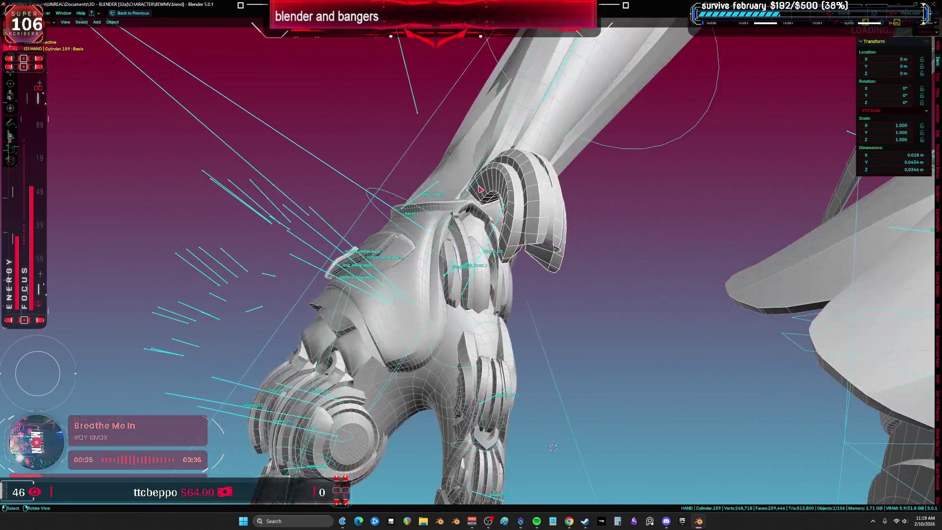
pyautogui.click(534, 242)
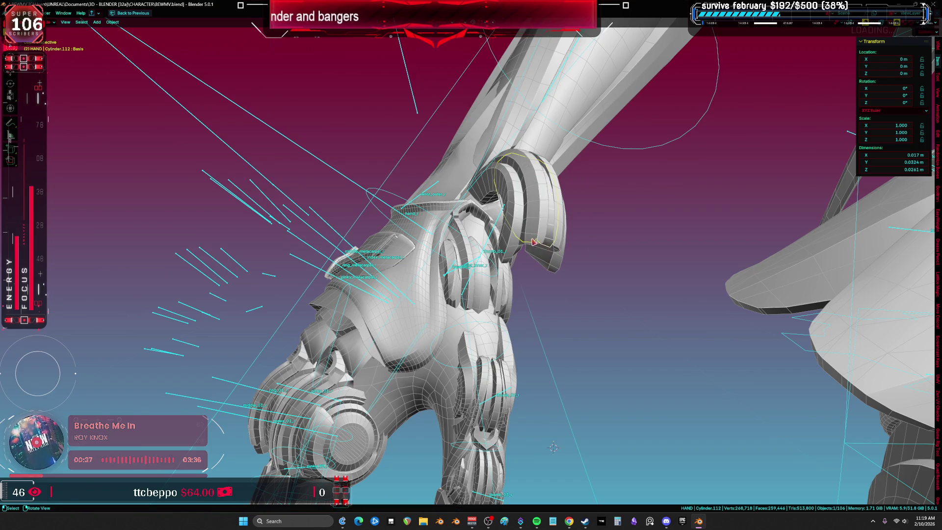
pyautogui.moveTo(553, 447); pyautogui.dragTo(586, 443, button='middle')
pyautogui.hotkey('ctrl', 'Tab')
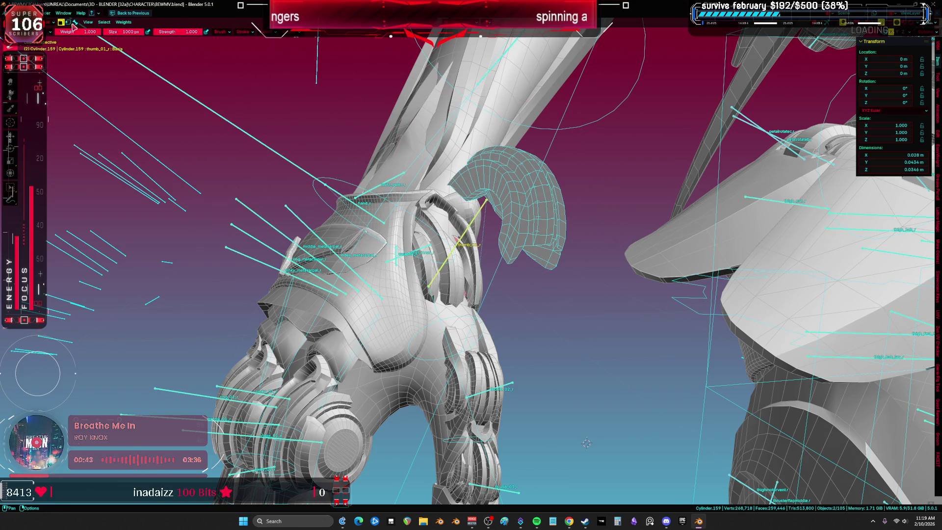
pyautogui.hotkey('shift', 'alt', 'z')
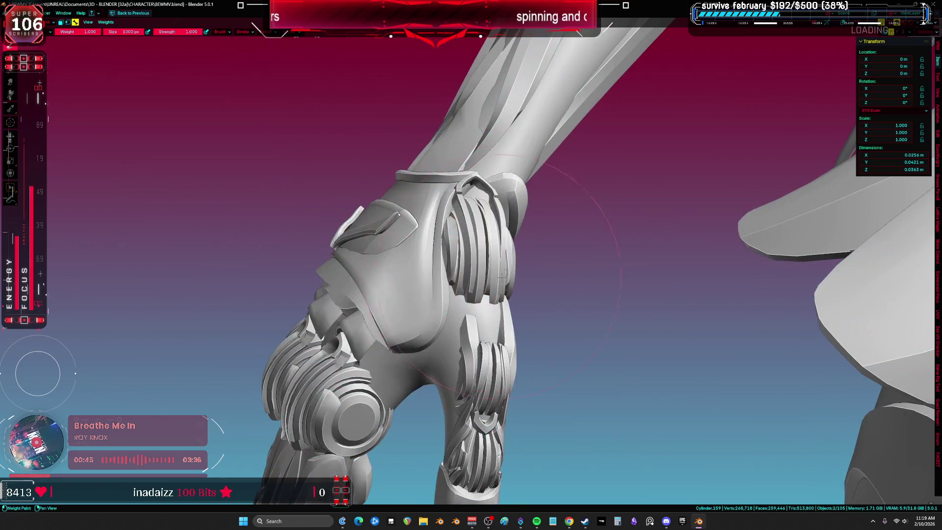
pyautogui.press('r')
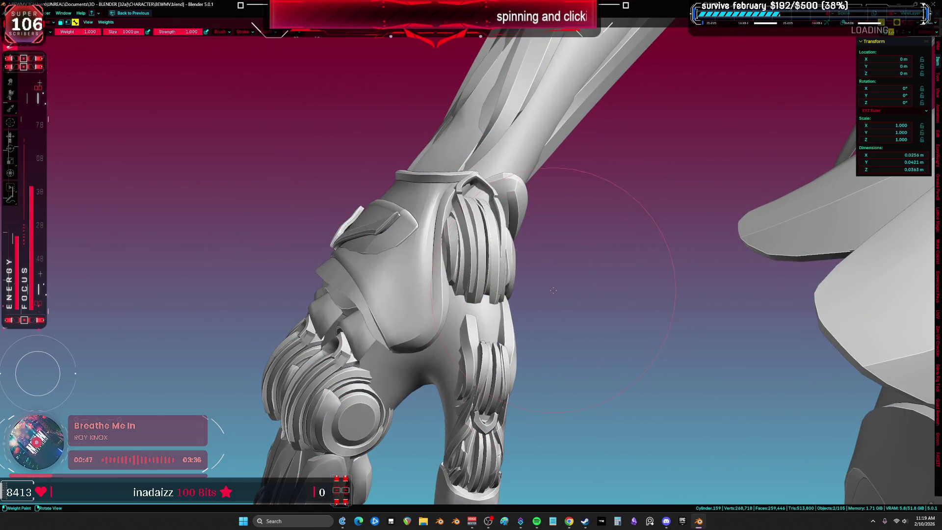
pyautogui.click(546, 300)
pyautogui.hotkey('shift', 'alt', 'z')
pyautogui.press('r')
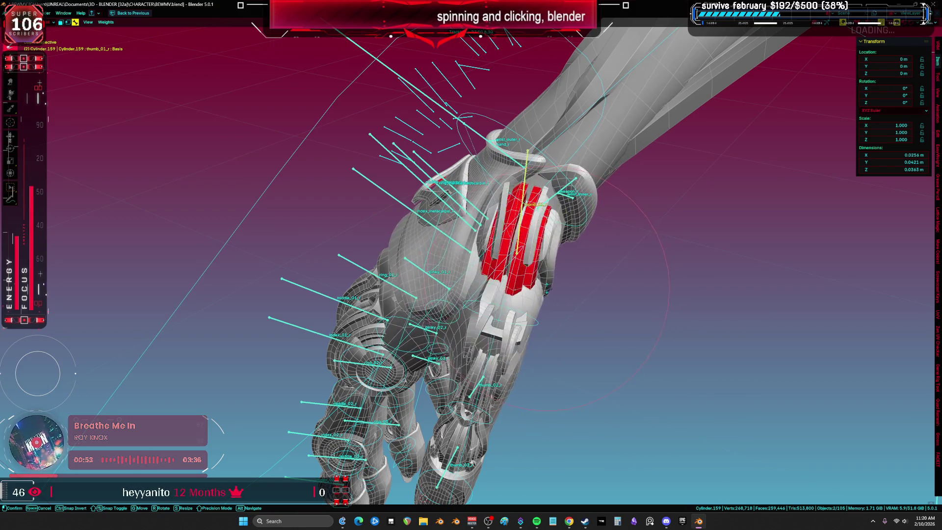
pyautogui.press('z')
pyautogui.press('z')
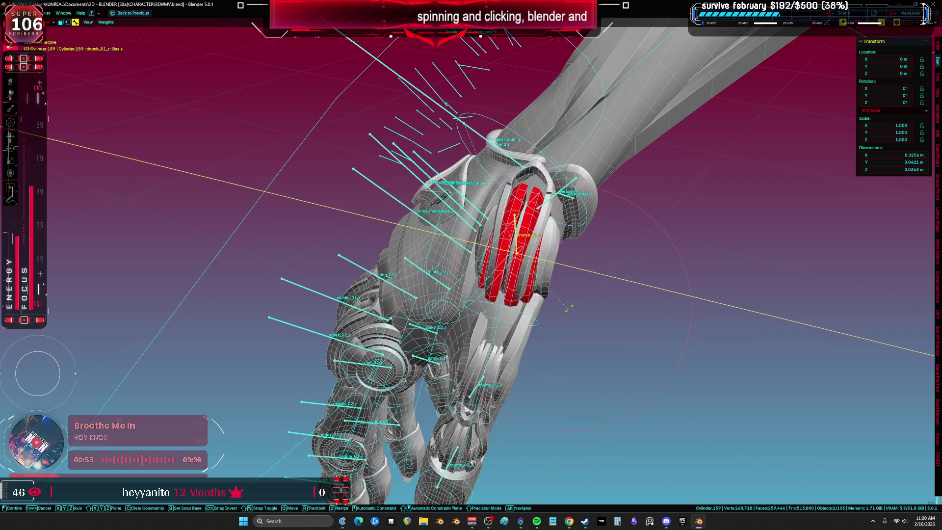
pyautogui.press('z')
pyautogui.click(580, 369)
# - Reselect the armature and Cylinder.159, then paint its black area fully red for thumb_01_r
pyautogui.moveTo(579, 368); pyautogui.dragTo(527, 311, button='middle')
pyautogui.hotkey('ctrl', 'Tab')
pyautogui.click(445, 234)
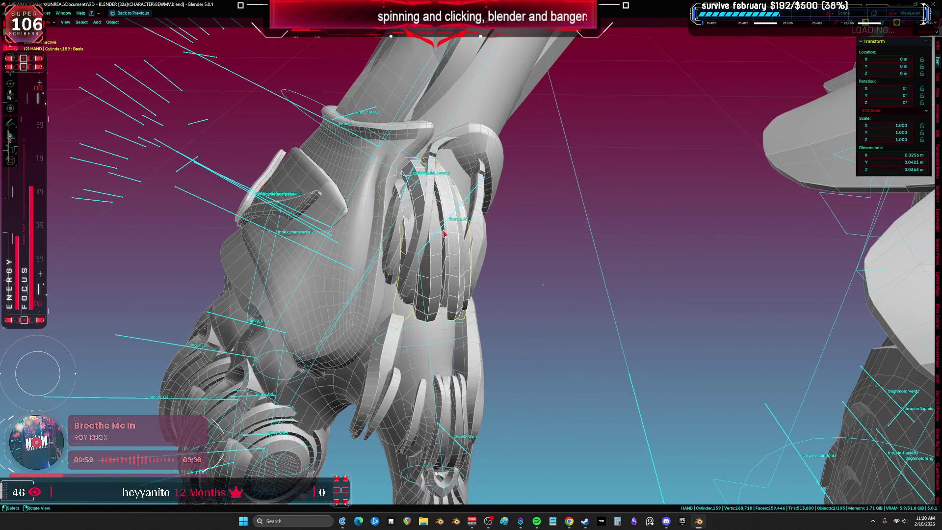
pyautogui.click(441, 233)
pyautogui.keyDown('shift'); pyautogui.click(452, 250); pyautogui.keyUp('shift')
pyautogui.hotkey('ctrl', 'Tab')
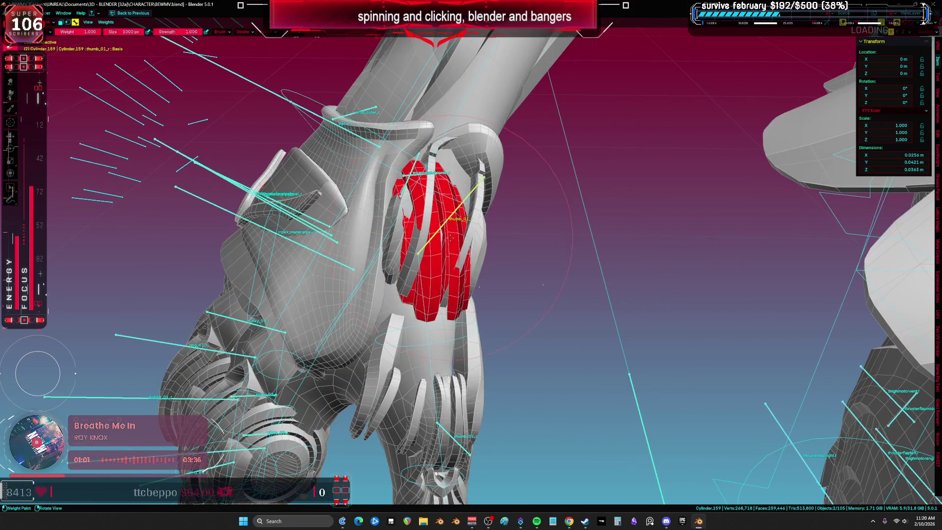
pyautogui.keyDown('ctrl'); pyautogui.click(440, 265); pyautogui.keyUp('ctrl')
pyautogui.moveTo(440, 265); pyautogui.dragTo(442, 203)
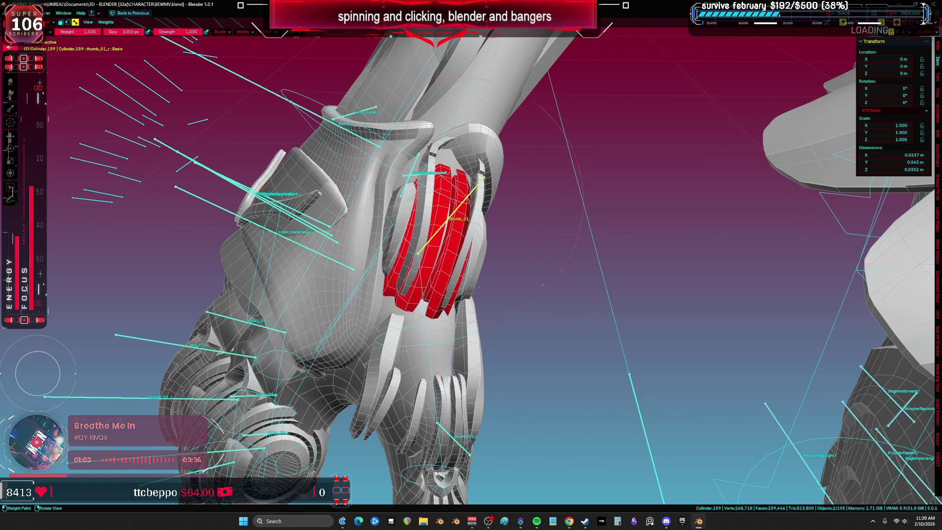
pyautogui.moveTo(506, 234); pyautogui.dragTo(424, 223, button='middle')
pyautogui.moveTo(534, 291); pyautogui.dragTo(527, 258, button='middle')
pyautogui.hotkey('ctrl', 'Tab')
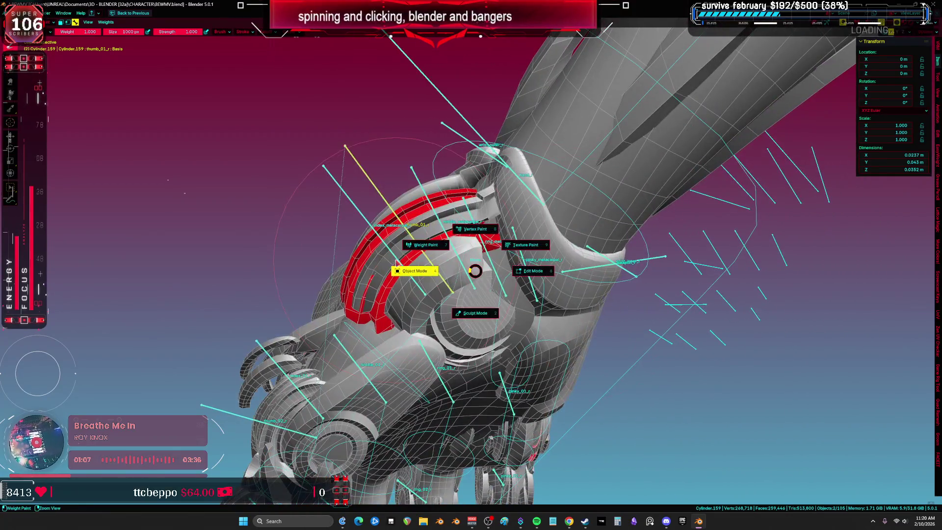
# - Enter Weight Paint on Cylinder.113 by the wrist and orbit to inspect the wrist and thumb weights
pyautogui.click(469, 260)
pyautogui.click(466, 274)
pyautogui.hotkey('ctrl', 'Tab')
pyautogui.click(441, 309)
pyautogui.moveTo(441, 309)
pyautogui.mouseDown(button='middle')
pyautogui.moveTo(429, 248)
pyautogui.moveTo(436, 316)
pyautogui.mouseUp(button='middle')
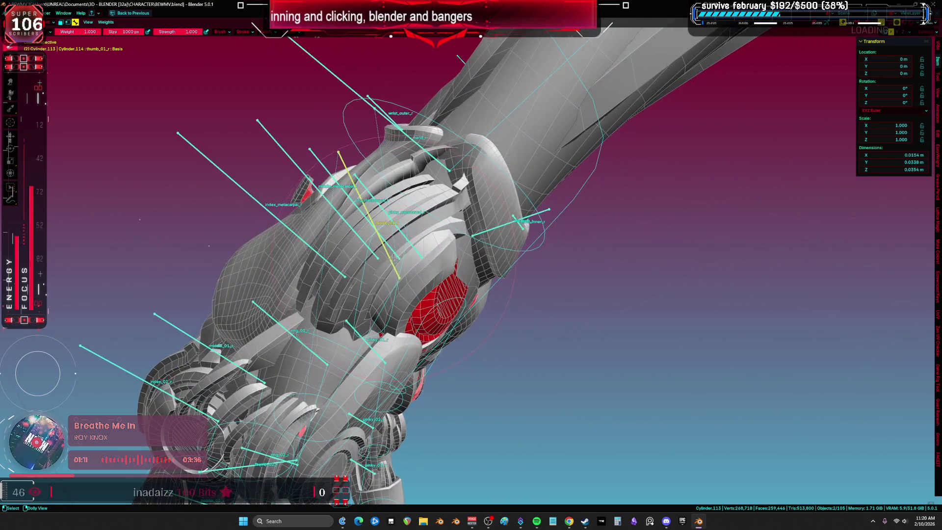
pyautogui.moveTo(531, 236)
pyautogui.mouseDown(button='middle')
pyautogui.moveTo(604, 304)
pyautogui.moveTo(368, 221)
pyautogui.mouseUp(button='middle')
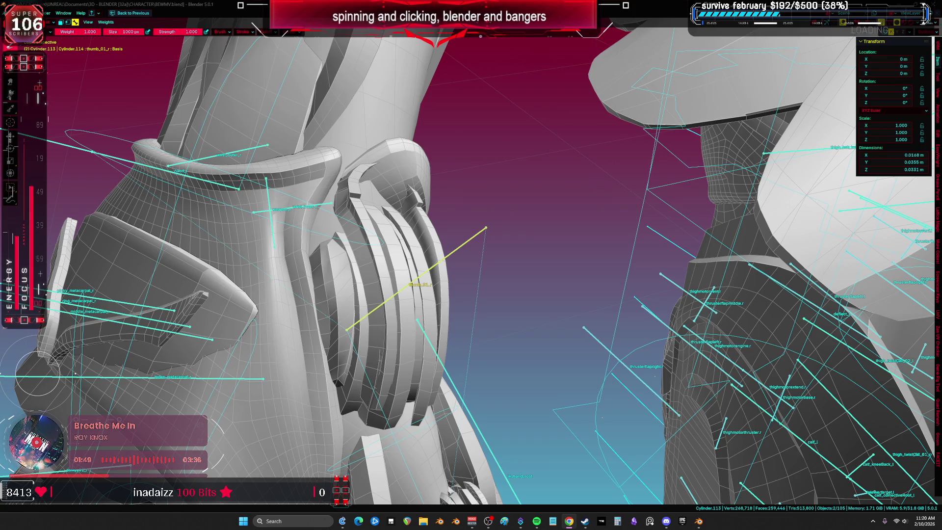
pyautogui.moveTo(441, 294)
pyautogui.mouseDown(button='middle')
pyautogui.moveTo(467, 283)
pyautogui.moveTo(400, 265)
pyautogui.moveTo(405, 255)
pyautogui.mouseUp(button='middle')
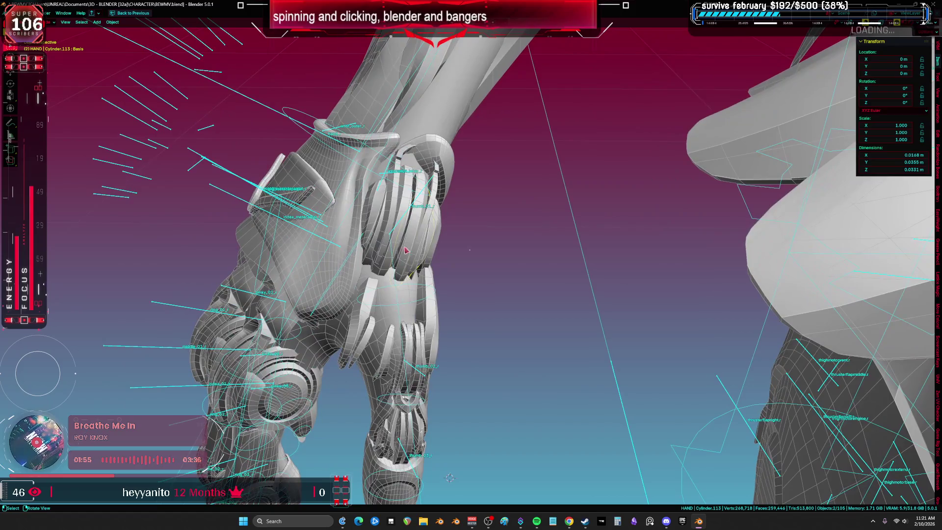
# - Put the rig in Pose Mode, clear thumb_01_r's user transforms back to rest, and orbit out to the hand
pyautogui.hotkey('ctrl', 'z')
pyautogui.hotkey('ctrl', 'z')
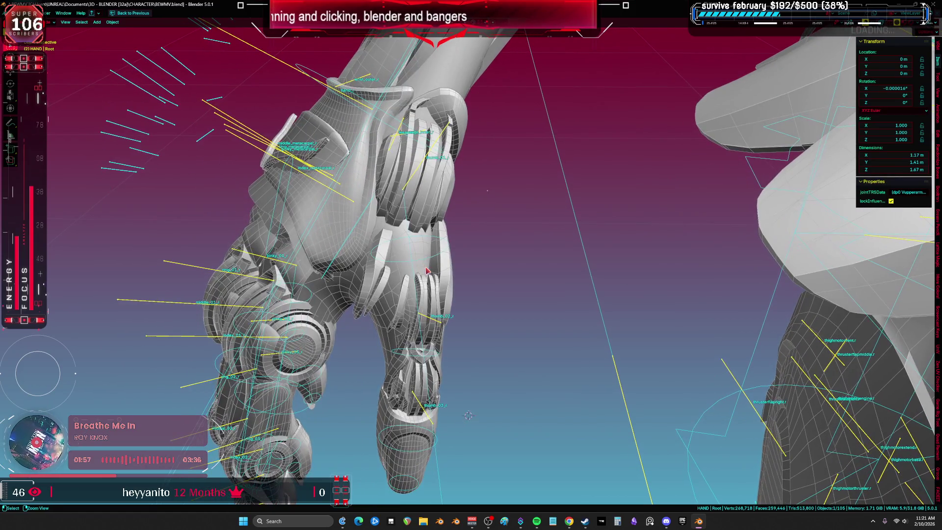
pyautogui.rightClick(425, 270)
pyautogui.click(426, 270)
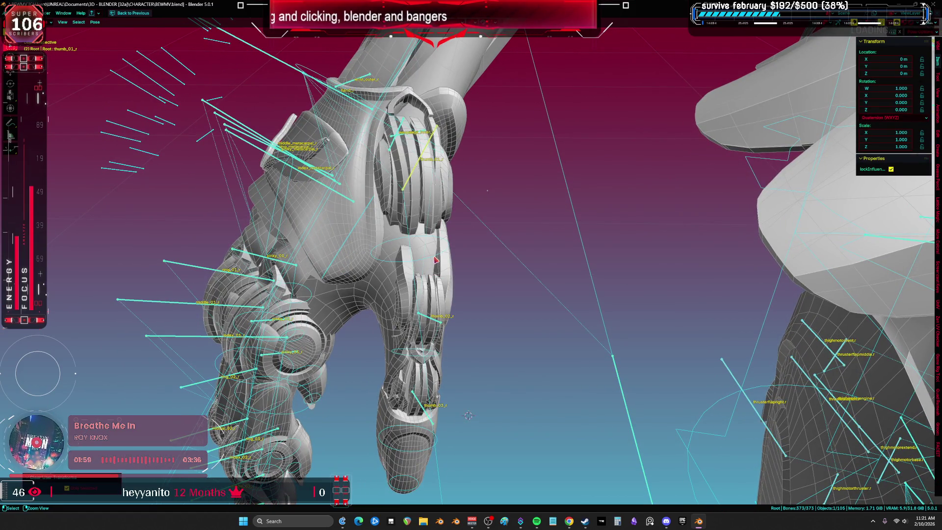
pyautogui.click(436, 260)
pyautogui.rightClick(436, 260)
pyautogui.press('Escape')
pyautogui.scroll(3, 439, 262)
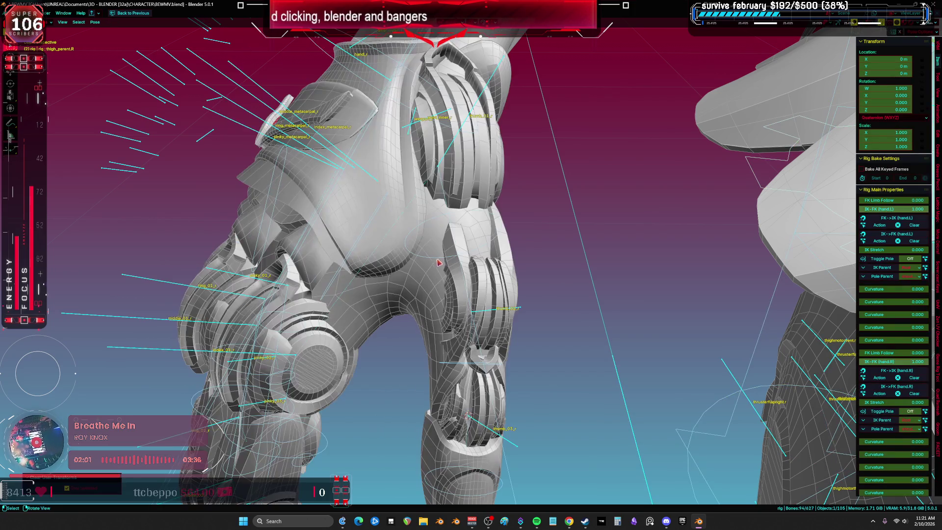
pyautogui.scroll(-4, 439, 262)
pyautogui.moveTo(439, 262); pyautogui.dragTo(400, 269, button='middle')
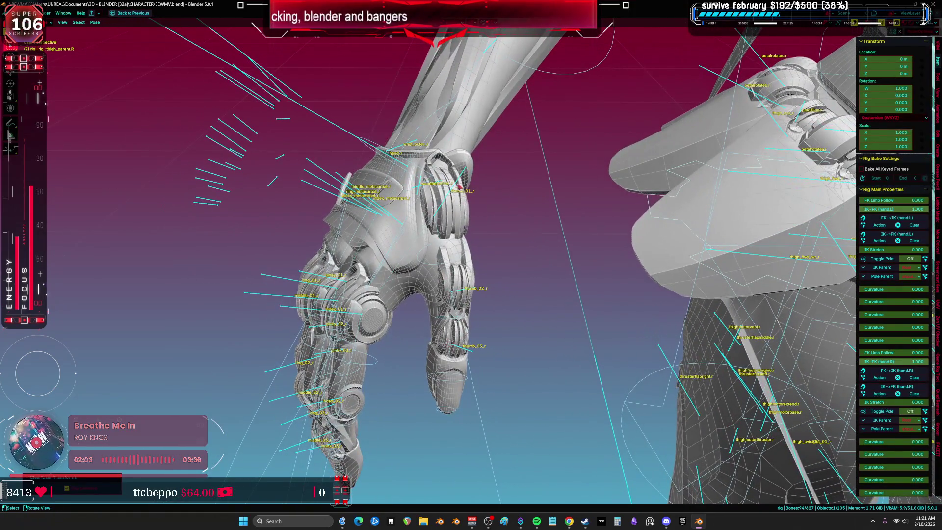
# - Put the armature in Pose Mode and maximize the 3D view around the hand
pyautogui.click(460, 181)
pyautogui.keyDown('shift'); pyautogui.click(496, 310); pyautogui.keyUp('shift')
pyautogui.hotkey('ctrl', 'Tab')
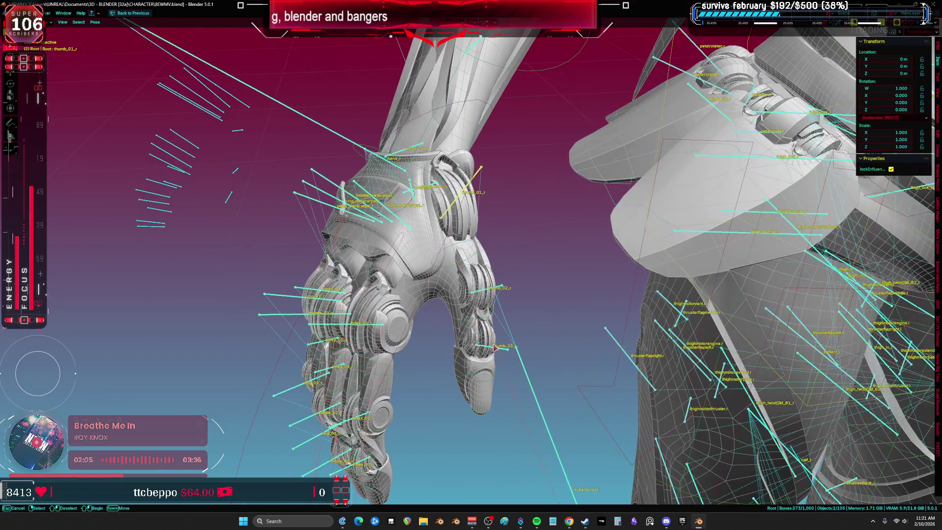
pyautogui.hotkey('ctrl', 'z')
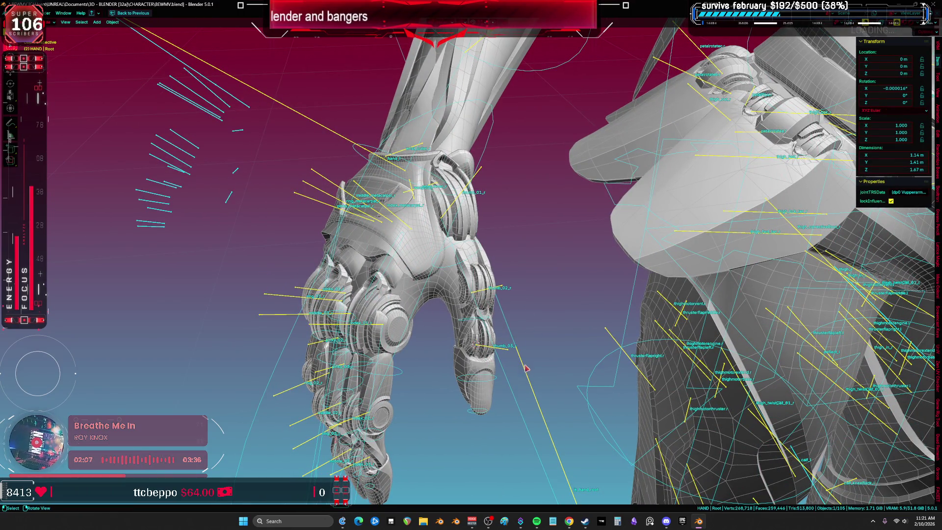
pyautogui.hotkey('ctrl', 'shift', 'z')
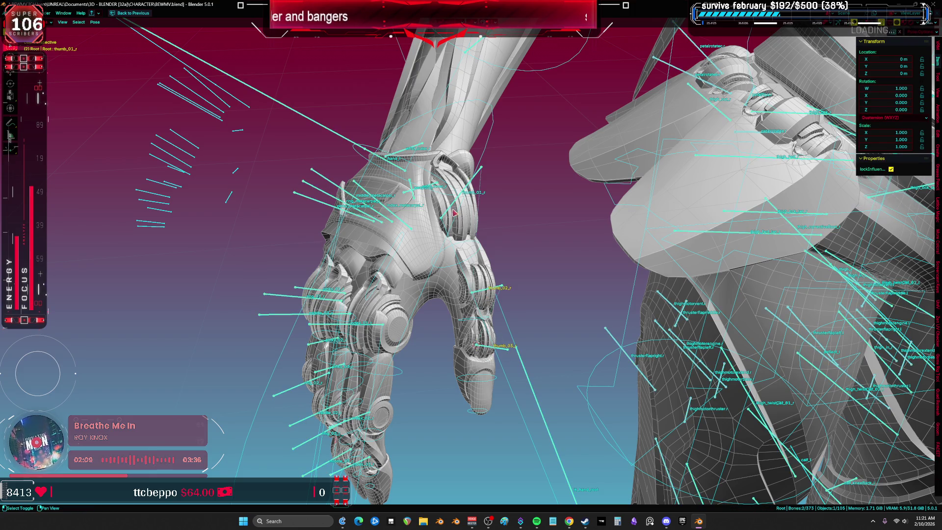
pyautogui.moveTo(414, 164)
pyautogui.mouseDown(button='middle')
pyautogui.moveTo(416, 211)
pyautogui.moveTo(392, 191)
pyautogui.mouseUp(button='middle')
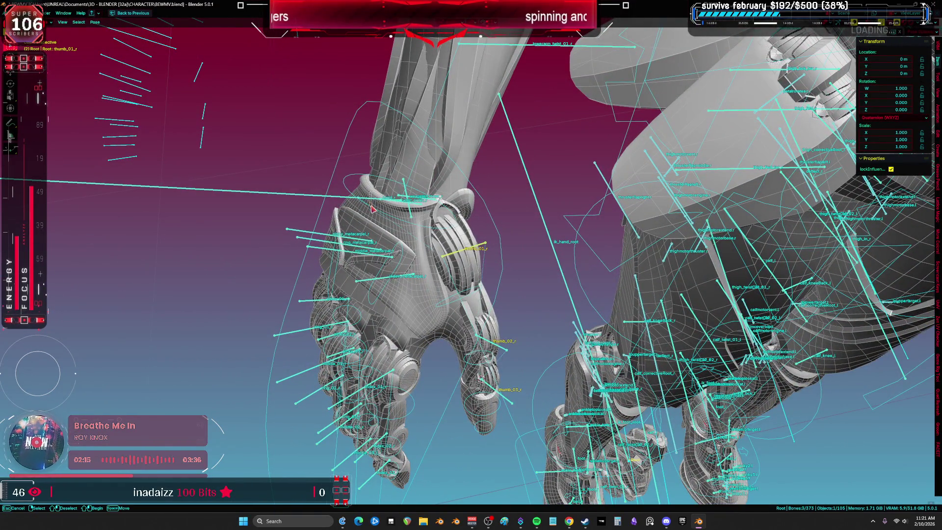
pyautogui.hotkey('ctrl', 'space')
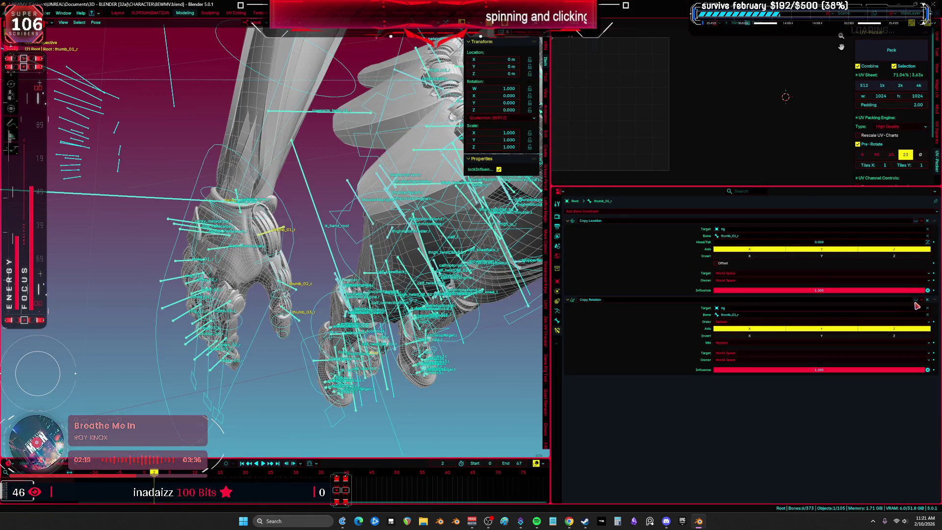
pyautogui.hotkey('ctrl', 'space')
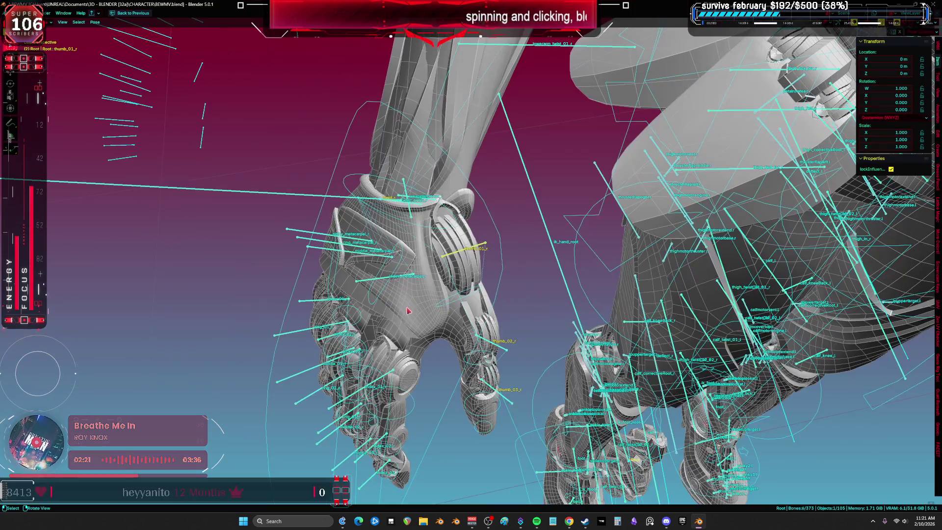
pyautogui.keyDown('shift'); pyautogui.moveTo(535, 275); pyautogui.dragTo(488, 273, button='middle'); pyautogui.keyUp('shift')
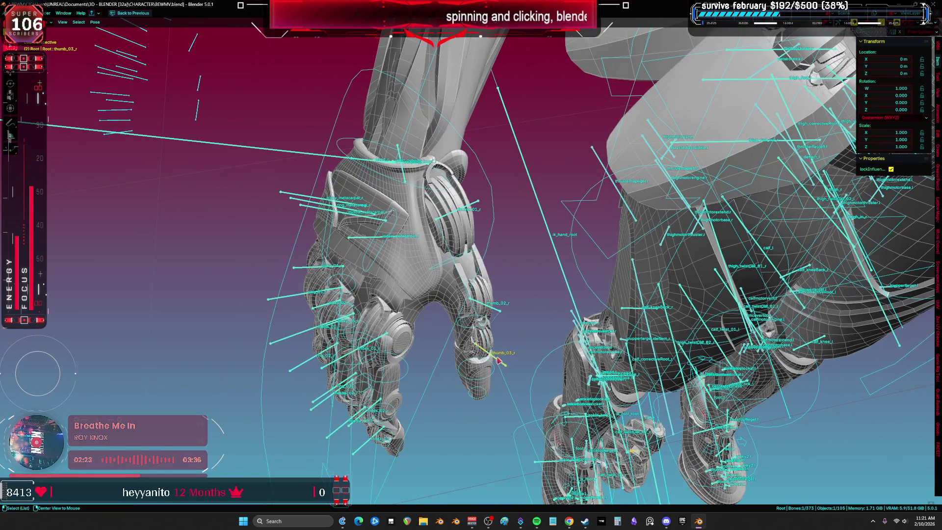
# - Test-bend thumb_01_r around local Z with overlays hidden, then cancel back to rest
pyautogui.hotkey('shift', 'alt', 'z')
pyautogui.scroll(3, 497, 361)
pyautogui.press('r')
pyautogui.press('z')
pyautogui.press('z')
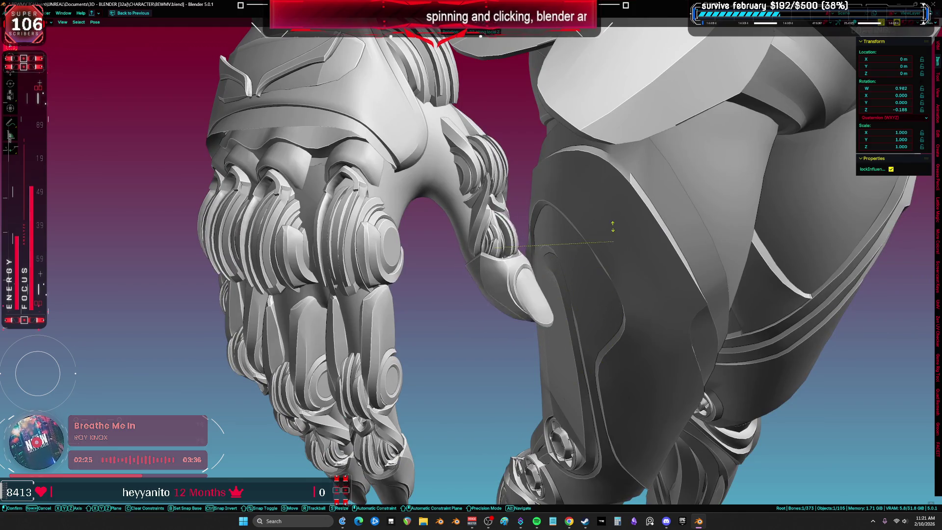
pyautogui.press('Escape')
pyautogui.moveTo(606, 324)
pyautogui.mouseDown(button='middle')
pyautogui.moveTo(553, 274)
pyautogui.moveTo(575, 259)
pyautogui.moveTo(622, 266)
pyautogui.moveTo(525, 259)
pyautogui.mouseUp(button='middle')
pyautogui.hotkey('shift', 'alt', 'z')
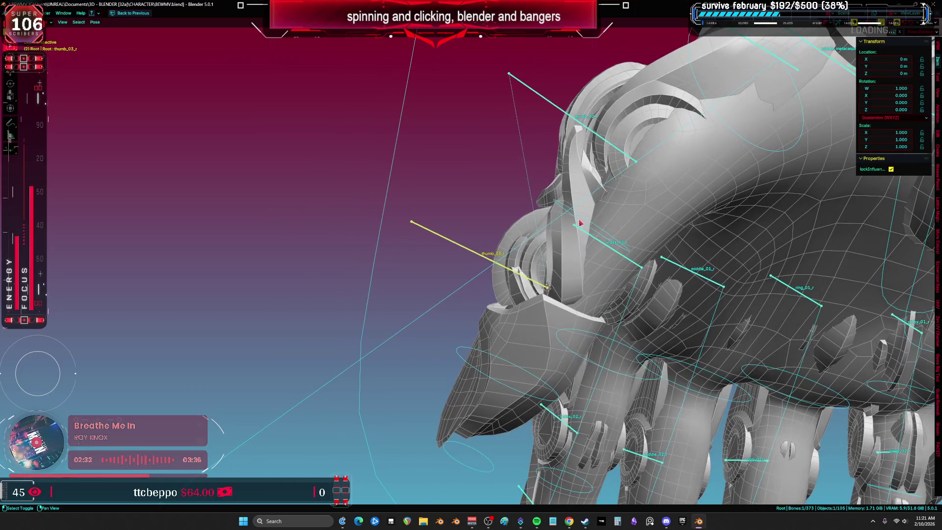
# - Select thumb_02_r and test-bend it around local Z, then cancel the rotation
pyautogui.keyDown('shift'); pyautogui.moveTo(580, 224); pyautogui.dragTo(513, 246, button='middle'); pyautogui.keyUp('shift')
pyautogui.click(529, 236)
pyautogui.press('r')
pyautogui.press('z')
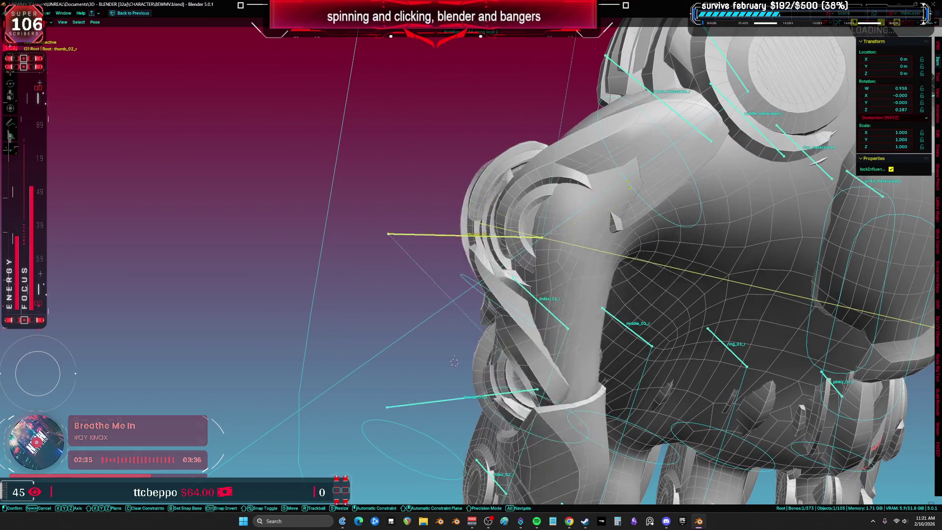
pyautogui.press('Escape')
pyautogui.moveTo(612, 323)
pyautogui.mouseDown(button='middle')
pyautogui.moveTo(672, 337)
pyautogui.moveTo(562, 240)
pyautogui.mouseUp(button='middle')
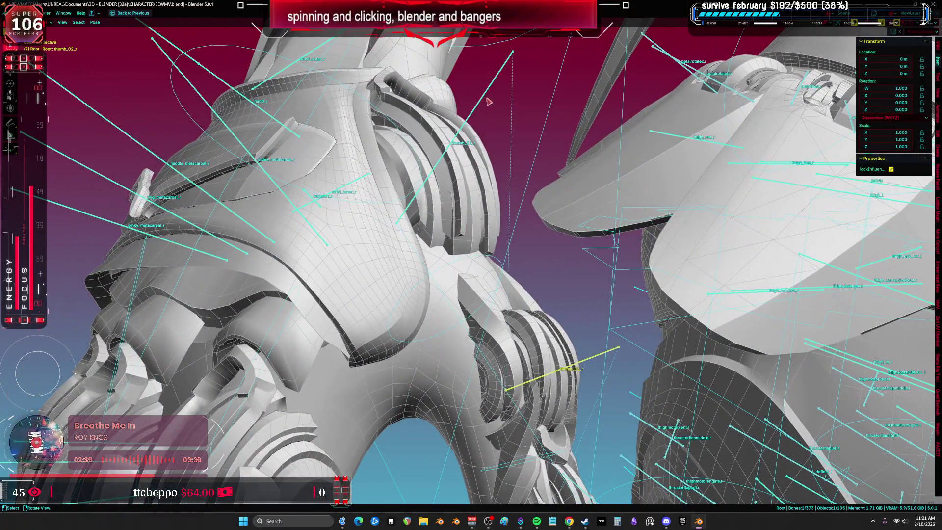
# - Zoom in for a second local-Z bend of thumb_02_r, cancel it, and return to Object Mode
pyautogui.moveTo(521, 112)
pyautogui.mouseDown(button='middle')
pyautogui.moveTo(613, 172)
pyautogui.moveTo(711, 214)
pyautogui.mouseUp(button='middle')
pyautogui.scroll(5, 711, 215)
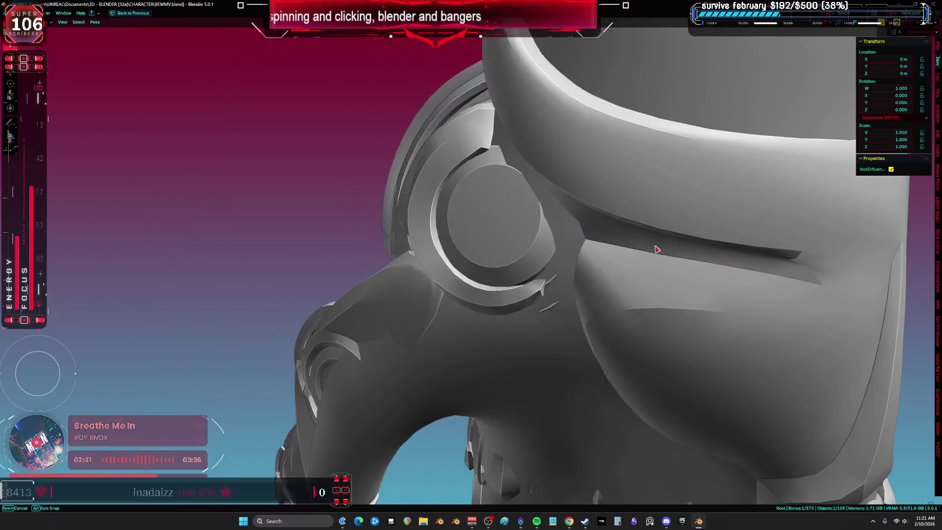
pyautogui.press('r')
pyautogui.press('z')
pyautogui.press('Escape')
pyautogui.scroll(-3, 679, 141)
pyautogui.moveTo(678, 141); pyautogui.dragTo(552, 251, button='middle')
pyautogui.scroll(-3, 553, 251)
pyautogui.hotkey('ctrl', 'Tab')
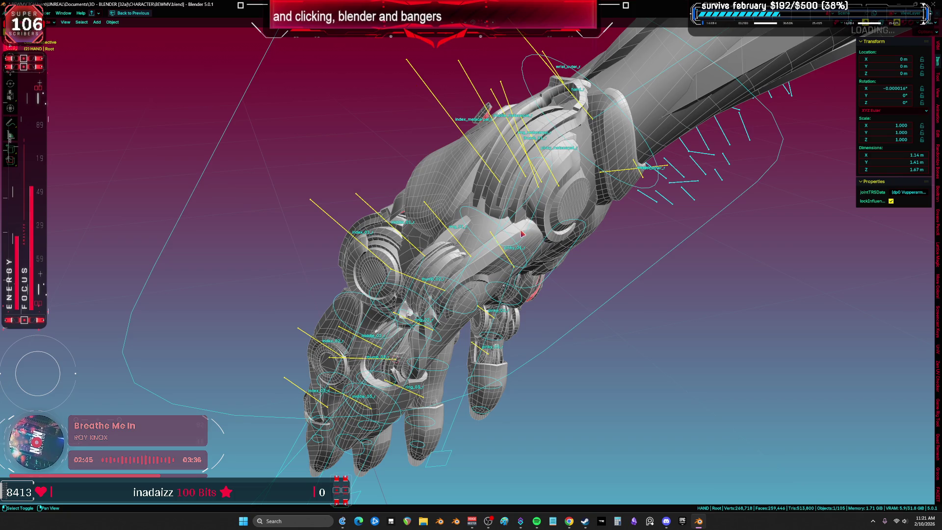
# - Check Cylinder.175's red thumb_01_r weights in Weight Paint, then put the rig back in Pose Mode
pyautogui.keyDown('shift'); pyautogui.click(522, 234); pyautogui.keyUp('shift')
pyautogui.hotkey('ctrl', 'Tab')
pyautogui.moveTo(521, 234)
pyautogui.mouseDown(button='middle')
pyautogui.moveTo(540, 190)
pyautogui.moveTo(512, 173)
pyautogui.moveTo(504, 195)
pyautogui.moveTo(513, 226)
pyautogui.mouseUp(button='middle')
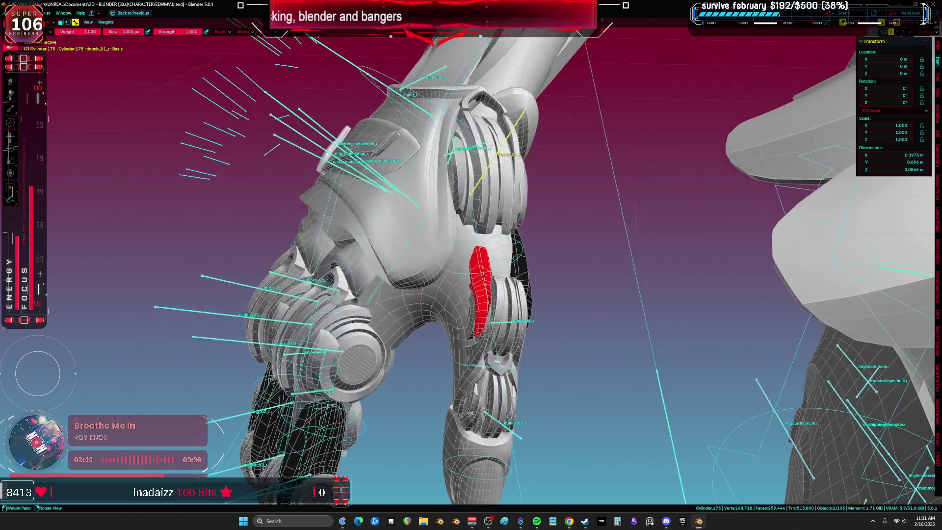
pyautogui.click(411, 295)
pyautogui.moveTo(411, 295)
pyautogui.mouseDown(button='middle')
pyautogui.moveTo(579, 270)
pyautogui.moveTo(493, 190)
pyautogui.moveTo(447, 233)
pyautogui.mouseUp(button='middle')
pyautogui.click(455, 227)
pyautogui.hotkey('ctrl', 'Tab')
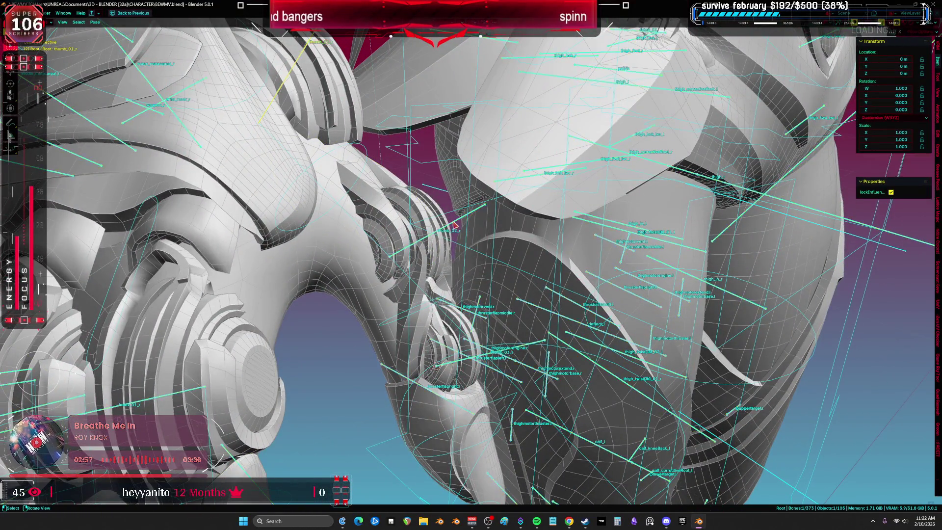
# - Frame thumb_02_r and test-bend it twice around local Z, cancelling each, then return to Object Mode
pyautogui.press('KP_Decimal')
pyautogui.press('r')
pyautogui.press('z')
pyautogui.press('z')
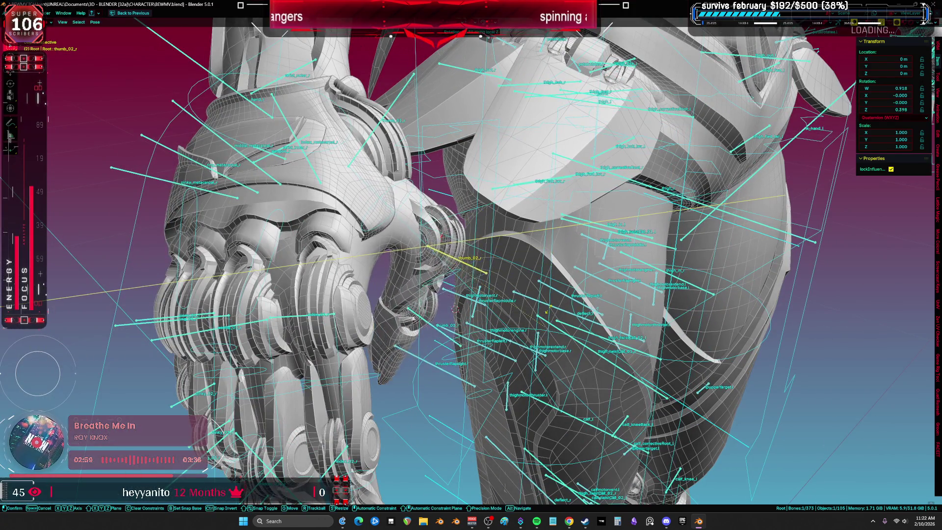
pyautogui.press('Escape')
pyautogui.moveTo(564, 235); pyautogui.dragTo(390, 224, button='middle')
pyautogui.press('KP_Decimal')
pyautogui.press('r')
pyautogui.press('z')
pyautogui.press('z')
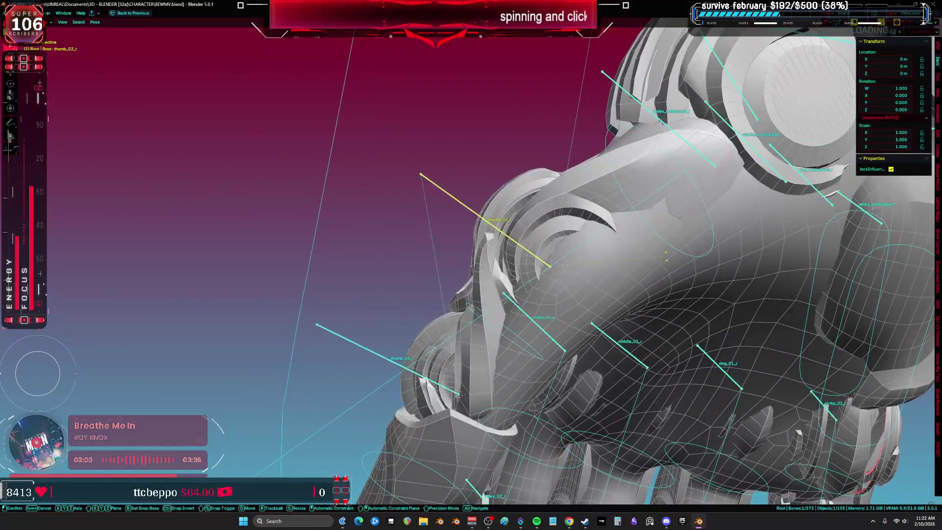
pyautogui.press('Escape')
pyautogui.moveTo(666, 304)
pyautogui.mouseDown(button='middle')
pyautogui.moveTo(534, 262)
pyautogui.moveTo(714, 283)
pyautogui.mouseUp(button='middle')
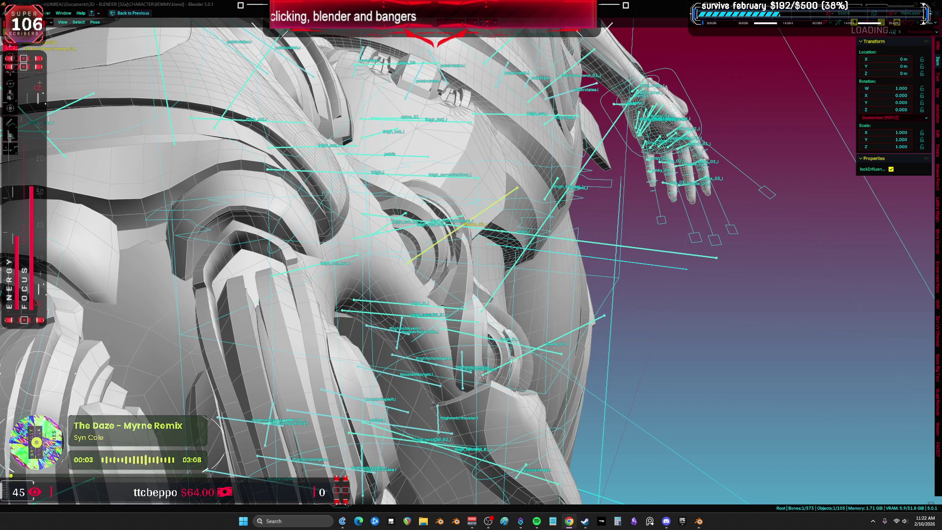
pyautogui.moveTo(810, 333)
pyautogui.mouseDown(button='middle')
pyautogui.moveTo(500, 320)
pyautogui.moveTo(562, 302)
pyautogui.moveTo(495, 238)
pyautogui.moveTo(489, 299)
pyautogui.moveTo(494, 272)
pyautogui.moveTo(481, 270)
pyautogui.mouseUp(button='middle')
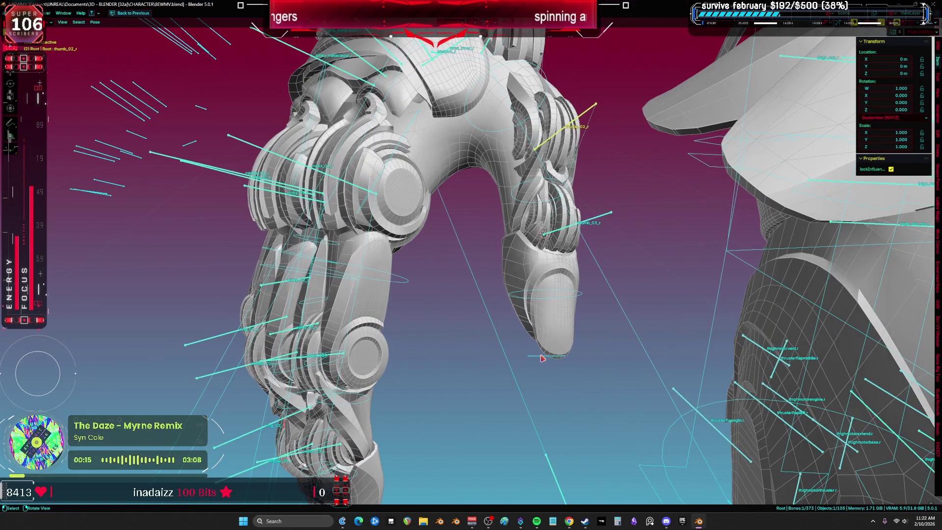
pyautogui.hotkey('ctrl', 'Tab')
pyautogui.moveTo(547, 334); pyautogui.dragTo(527, 187, button='middle')
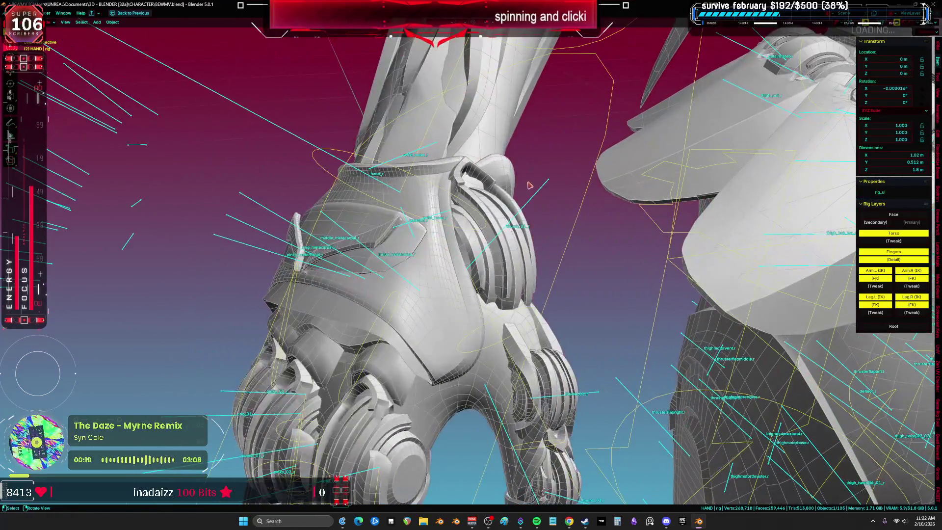
# - In Pose Mode on the Root armature, test-rotate the whole character and cancel back to rest
pyautogui.click(542, 192)
pyautogui.hotkey('ctrl', 'Tab')
pyautogui.hotkey('shift', 'alt', 'z')
pyautogui.press('r')
pyautogui.press('z')
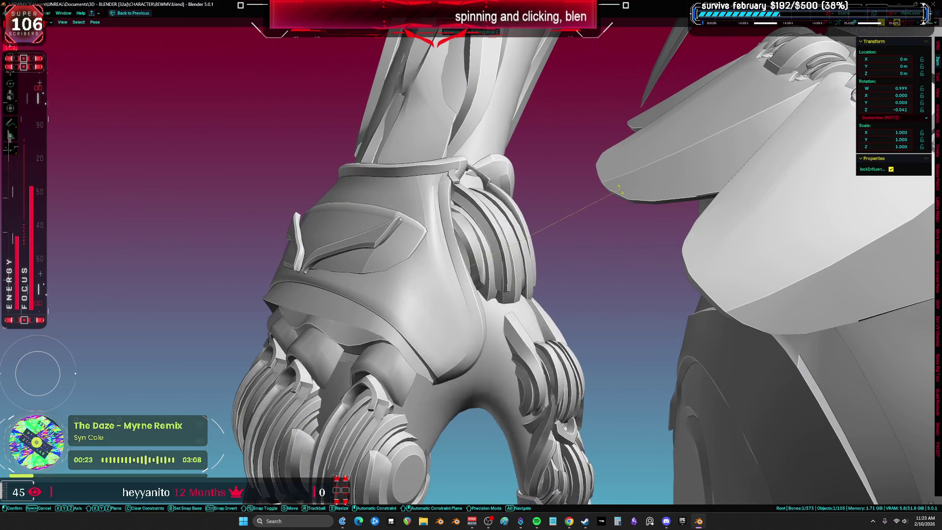
pyautogui.press('z')
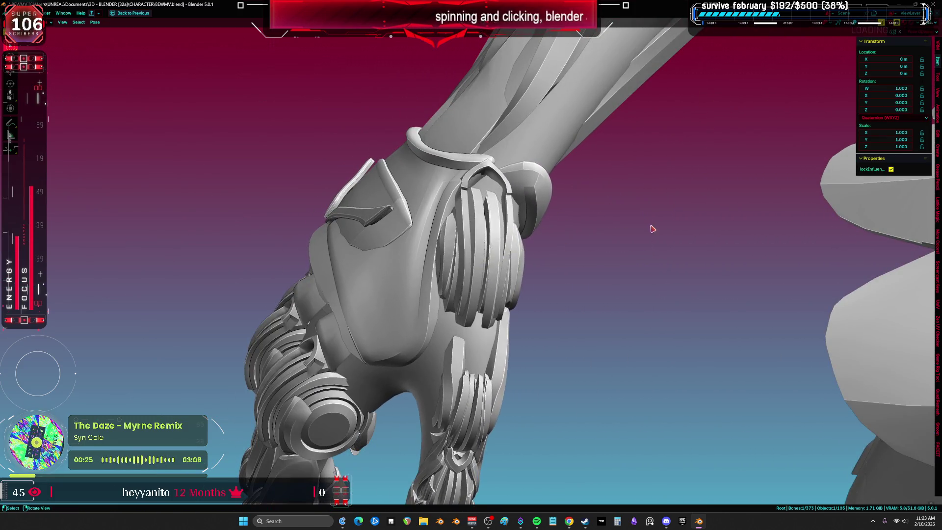
pyautogui.press('r')
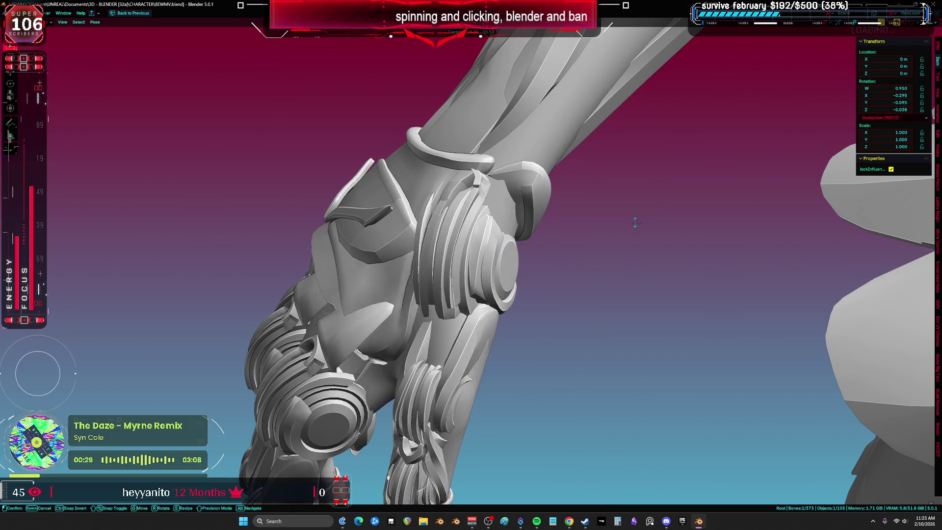
pyautogui.press('Escape')
# - With overlays shown again, test-rotate the thumb around local Z and cancel it
pyautogui.moveTo(641, 251)
pyautogui.mouseDown(button='middle')
pyautogui.moveTo(595, 213)
pyautogui.moveTo(641, 202)
pyautogui.mouseUp(button='middle')
pyautogui.hotkey('shift', 'alt', 'z')
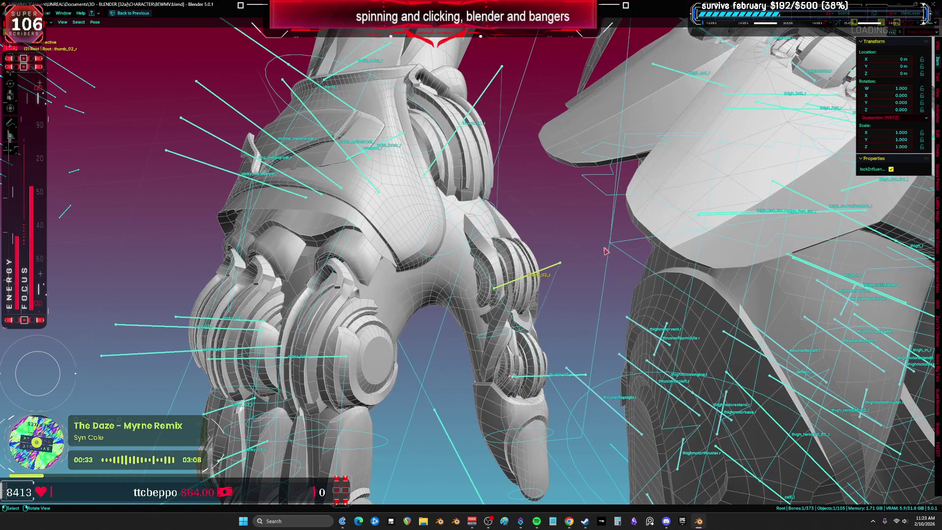
pyautogui.press('r')
pyautogui.press('z')
pyautogui.press('z')
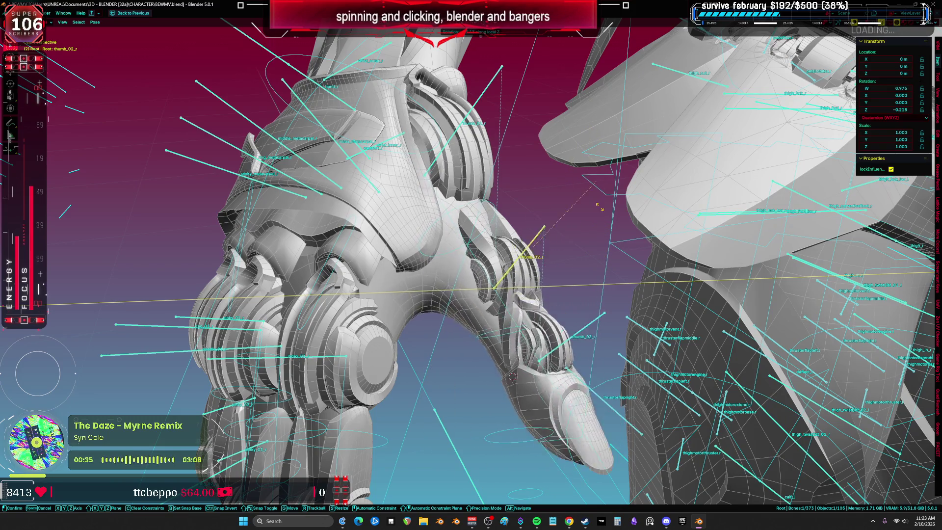
pyautogui.press('Escape')
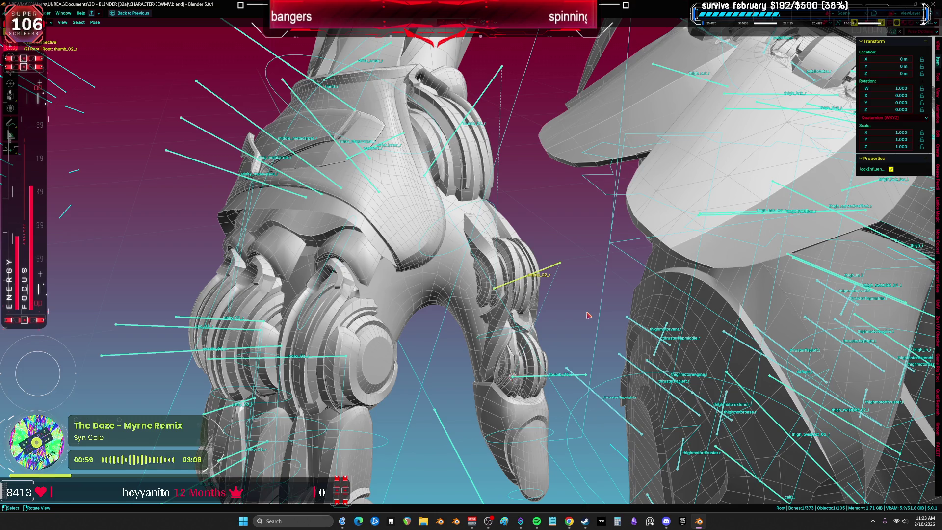
# - Select the right forearm FK control bone and start rotating it to test the wrist bend
pyautogui.moveTo(588, 315)
pyautogui.mouseDown(button='middle')
pyautogui.moveTo(510, 254)
pyautogui.moveTo(546, 255)
pyautogui.moveTo(532, 256)
pyautogui.moveTo(628, 214)
pyautogui.moveTo(536, 200)
pyautogui.moveTo(475, 251)
pyautogui.mouseUp(button='middle')
pyautogui.click(520, 250)
pyautogui.press('r')
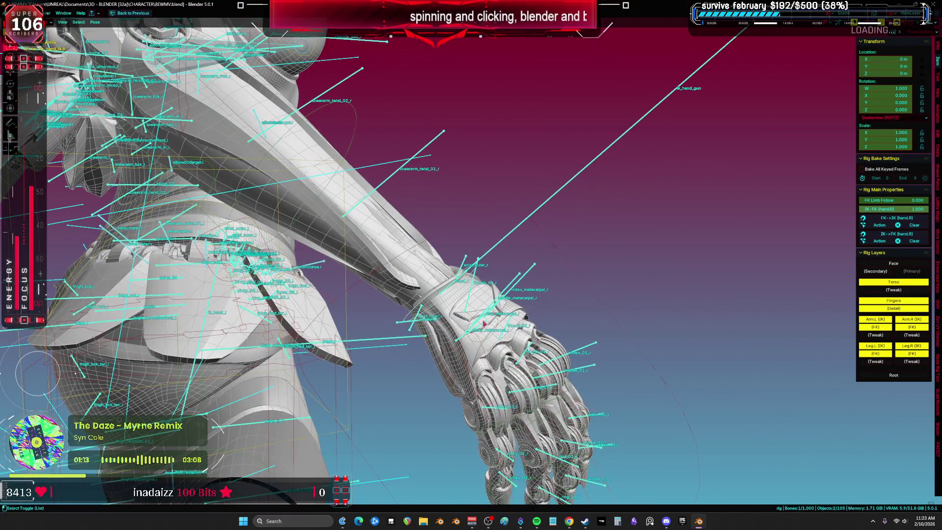
# - Bend the right hand at the wrist with a trackball rotation, checking it without overlays
pyautogui.hotkey('shift', 'alt', 'z')
pyautogui.press('r')
pyautogui.press('r')
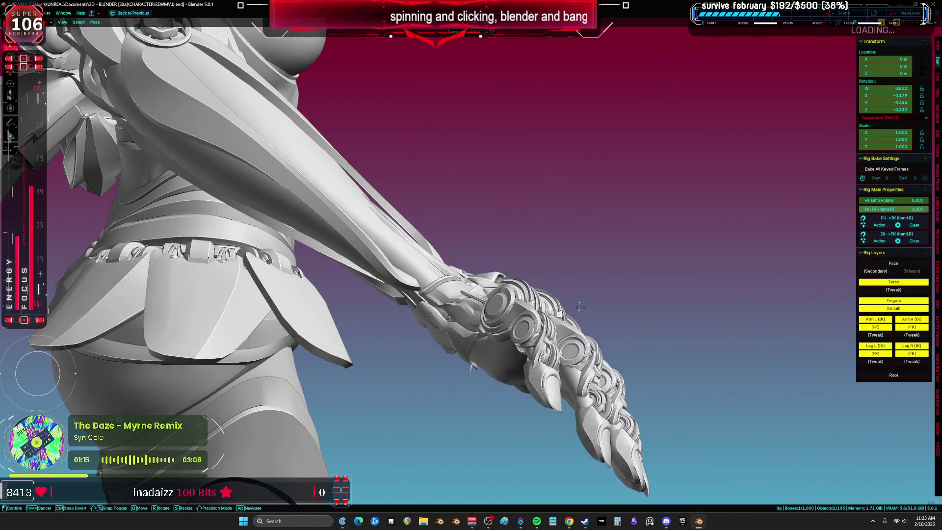
pyautogui.press('r')
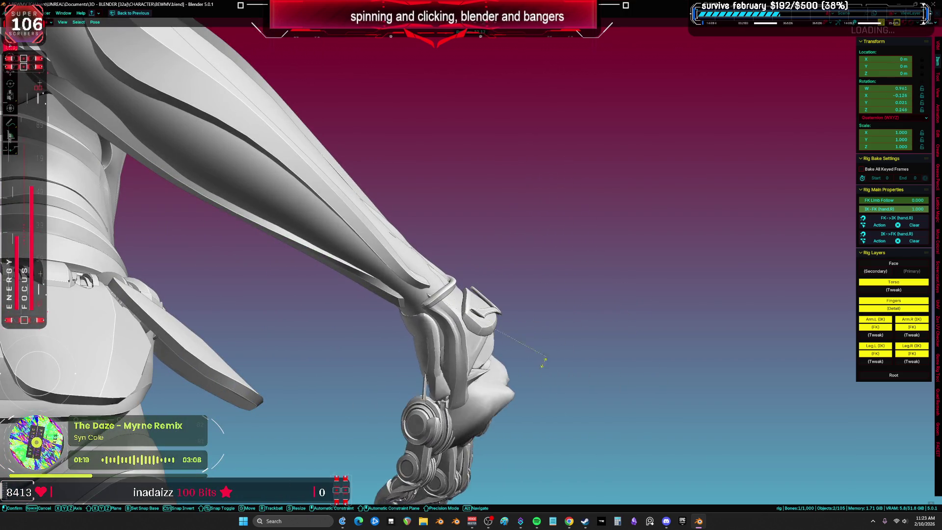
pyautogui.click(522, 385)
pyautogui.moveTo(522, 385)
pyautogui.mouseDown(button='middle')
pyautogui.moveTo(391, 287)
pyautogui.moveTo(452, 294)
pyautogui.moveTo(435, 300)
pyautogui.mouseUp(button='middle')
pyautogui.hotkey('shift', 'alt', 'z')
# - Reset the rig to its rest pose by clearing user transforms on all bones
pyautogui.click(565, 259)
pyautogui.press('r')
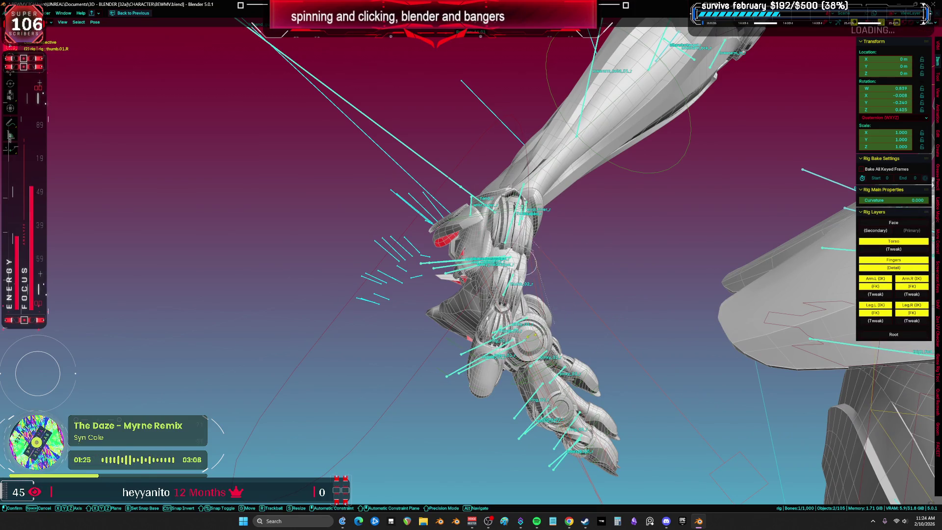
pyautogui.press('Escape')
pyautogui.press('a')
pyautogui.rightClick(569, 273)
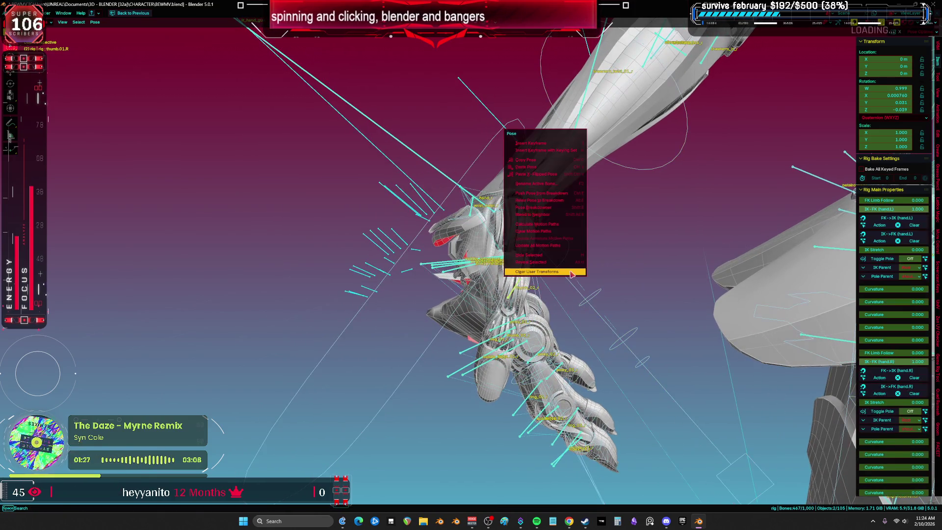
pyautogui.click(568, 275)
# - Rotate hand_fk.R into a new wrist-bend test pose
pyautogui.moveTo(480, 296)
pyautogui.mouseDown(button='middle')
pyautogui.moveTo(500, 310)
pyautogui.moveTo(530, 254)
pyautogui.moveTo(563, 252)
pyautogui.mouseUp(button='middle')
pyautogui.click(529, 254)
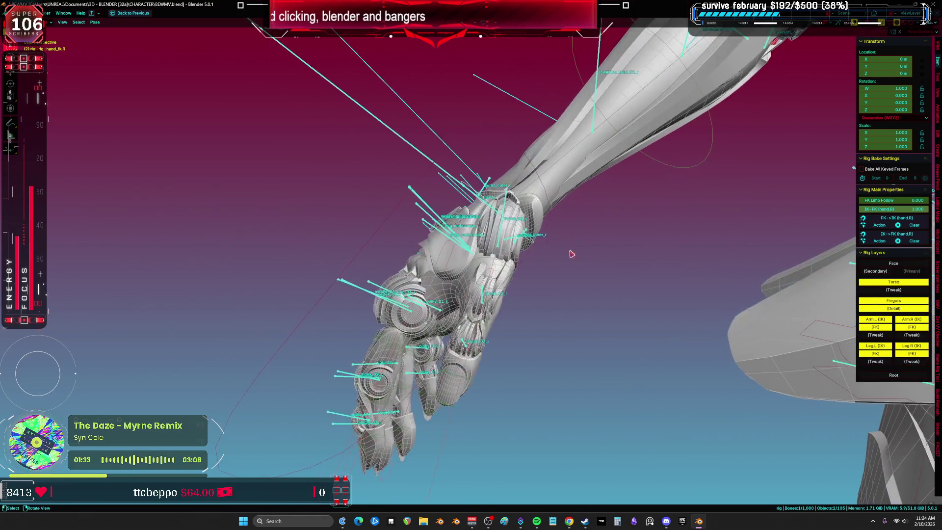
pyautogui.press('r')
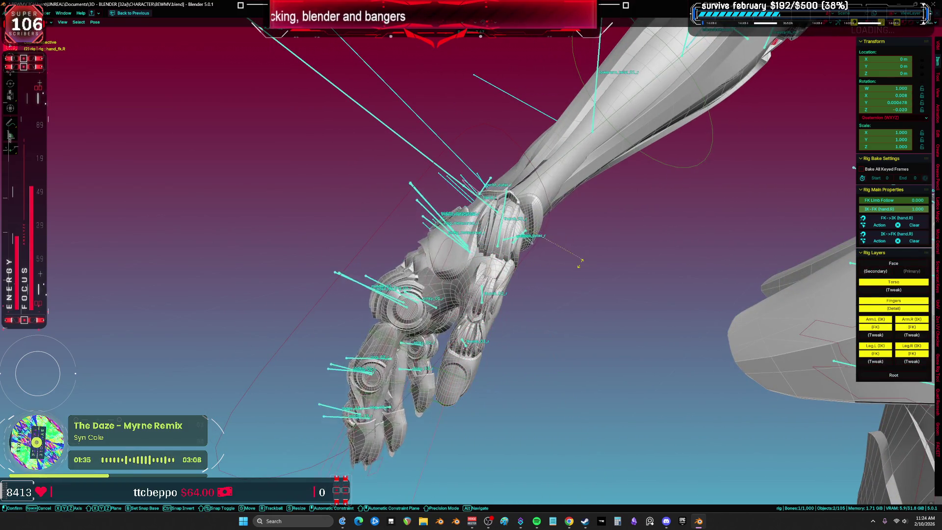
pyautogui.keyDown('alt'); pyautogui.moveTo(588, 205); pyautogui.dragTo(612, 252, button='middle'); pyautogui.keyUp('alt')
pyautogui.hotkey('shift', 'alt', 'z')
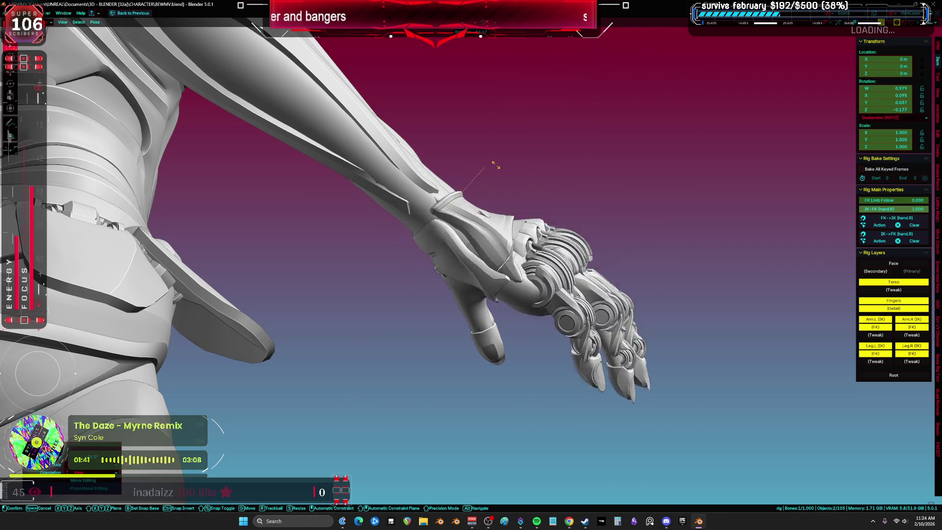
pyautogui.keyDown('alt'); pyautogui.moveTo(538, 204); pyautogui.dragTo(646, 262, button='middle'); pyautogui.keyUp('alt')
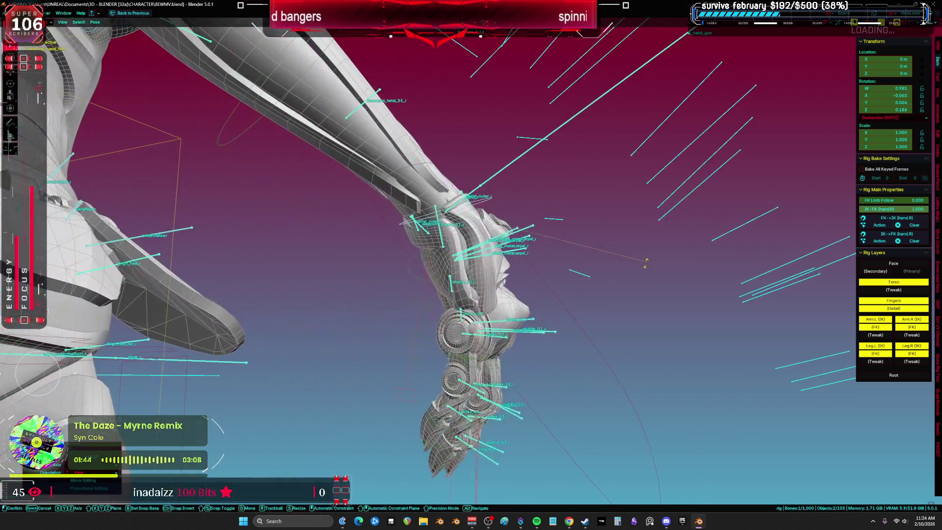
pyautogui.click(620, 314)
# - Return the rig to Object mode and select the hand mesh piece Cylinder.019
pyautogui.hotkey('ctrl', 'Tab')
pyautogui.keyDown('shift'); pyautogui.click(501, 181); pyautogui.keyUp('shift')
pyautogui.moveTo(502, 181); pyautogui.dragTo(483, 287, button='middle')
pyautogui.keyDown('shift'); pyautogui.click(514, 316); pyautogui.keyUp('shift')
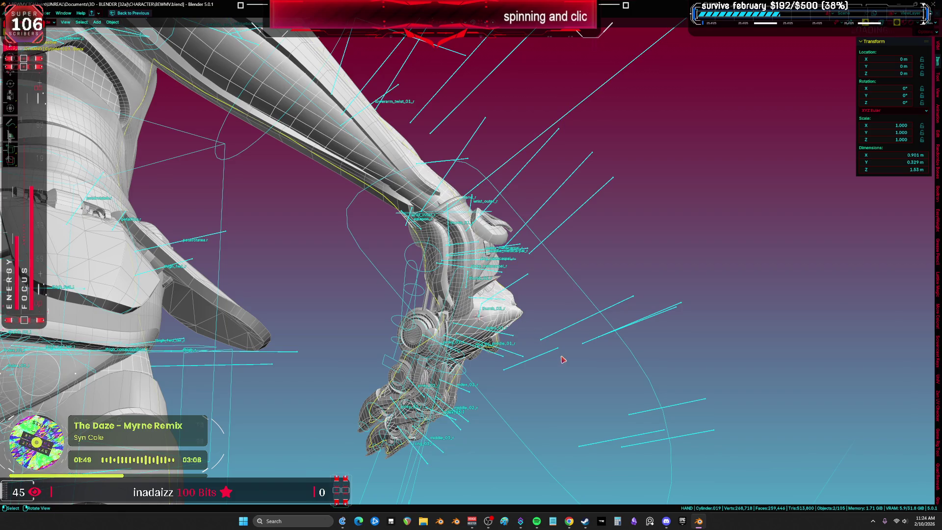
# - Inspect the hand mesh in Weight Paint mode, then put the Root armature into Pose mode
pyautogui.hotkey('ctrl', 'Tab')
pyautogui.moveTo(557, 358)
pyautogui.mouseDown(button='middle')
pyautogui.moveTo(423, 279)
pyautogui.moveTo(295, 328)
pyautogui.mouseUp(button='middle')
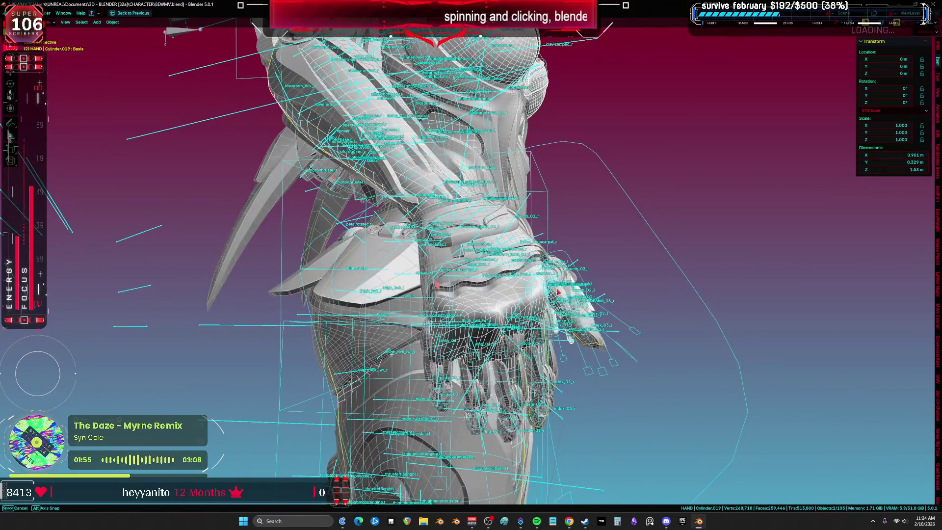
pyautogui.moveTo(557, 292); pyautogui.dragTo(578, 292, button='middle')
pyautogui.click(519, 343)
pyautogui.hotkey('ctrl', 'Tab')
# - Select ik_hand_gun, restore the full layout, and toggle its Copy Rotation constraint
pyautogui.scroll(5, 447, 191)
pyautogui.moveTo(447, 191); pyautogui.dragTo(415, 144, button='middle')
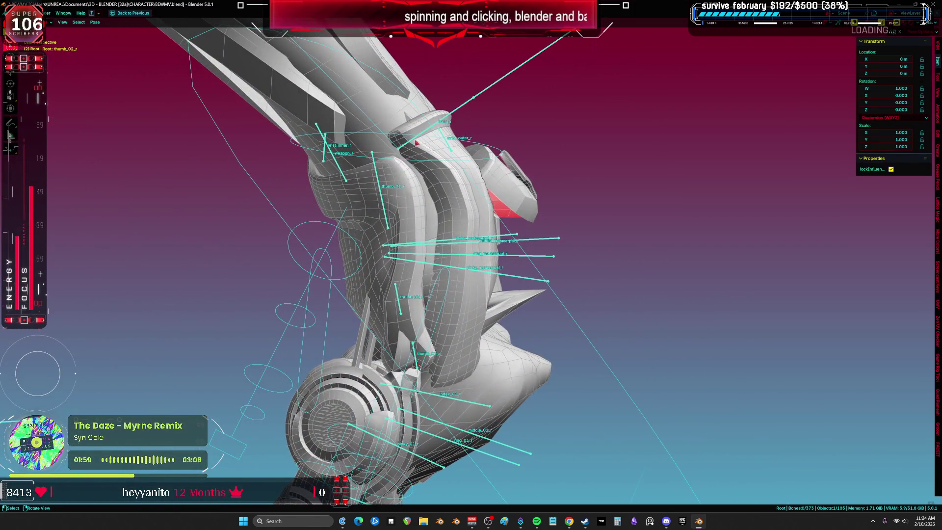
pyautogui.click(453, 112)
pyautogui.hotkey('ctrl', 'space')
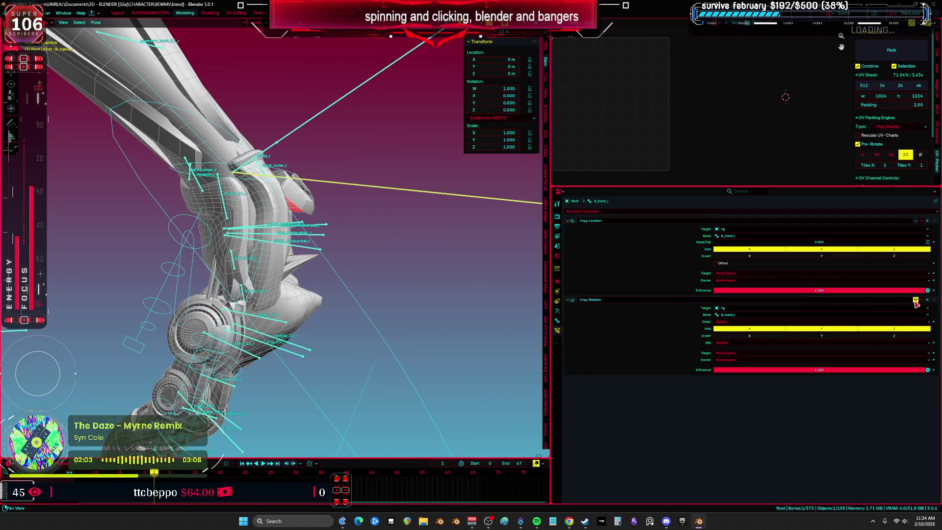
pyautogui.moveTo(343, 196); pyautogui.dragTo(308, 178, button='middle')
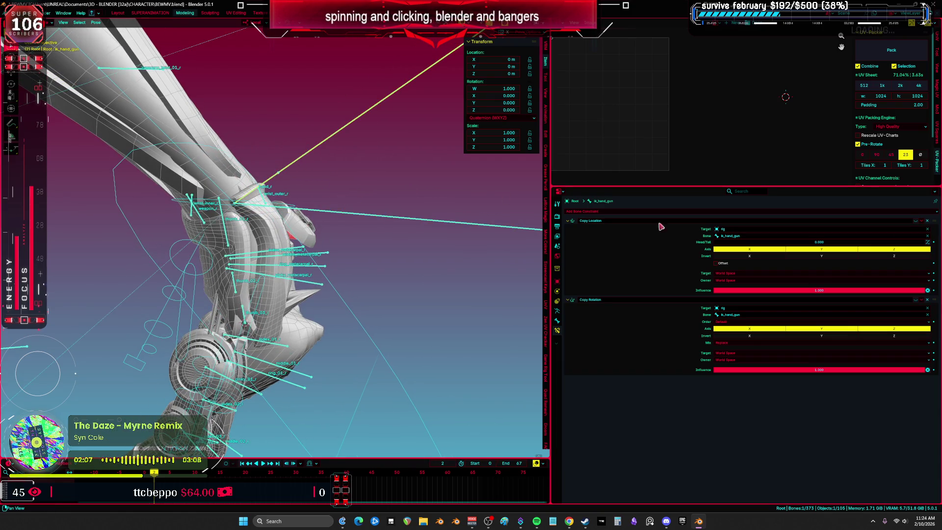
pyautogui.click(916, 301)
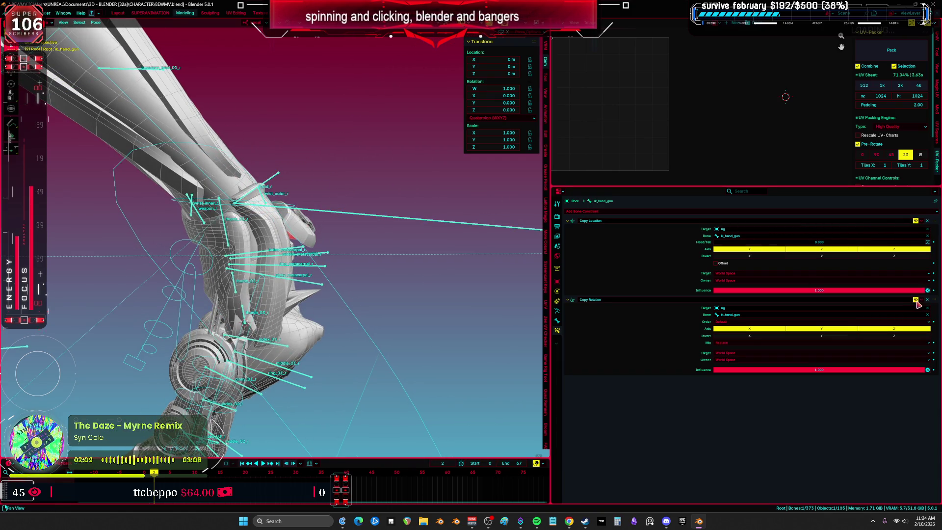
# - Inspect the constraints on the hand_r and hand_fk.R bones
pyautogui.click(273, 177)
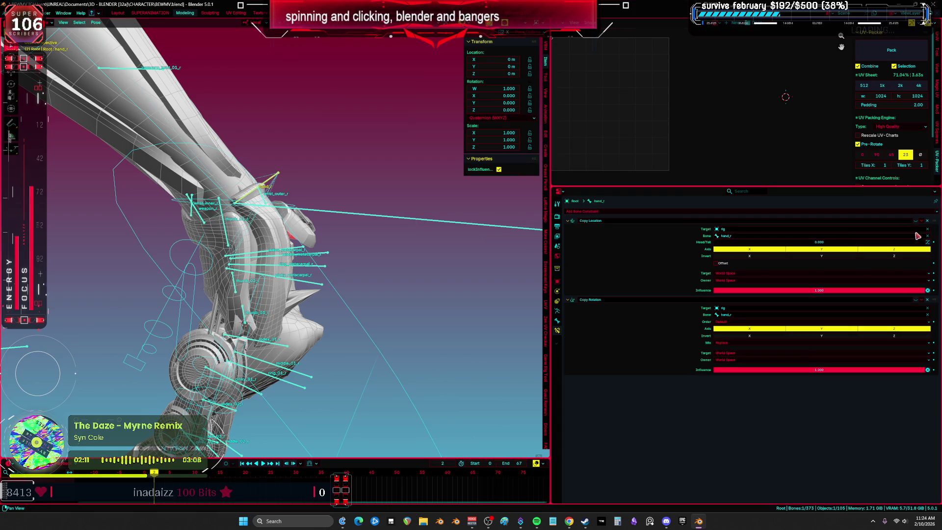
pyautogui.moveTo(211, 235)
pyautogui.mouseDown(button='middle')
pyautogui.moveTo(164, 266)
pyautogui.moveTo(255, 245)
pyautogui.mouseUp(button='middle')
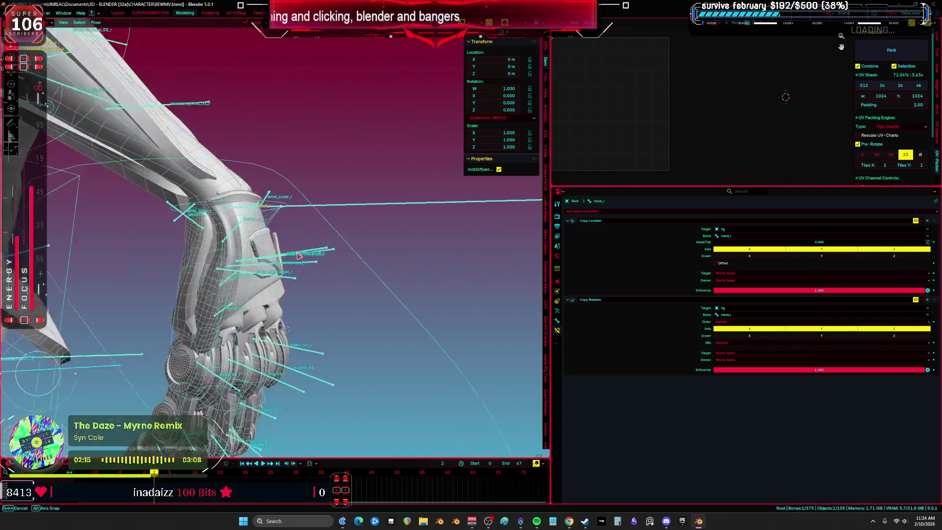
pyautogui.click(290, 198)
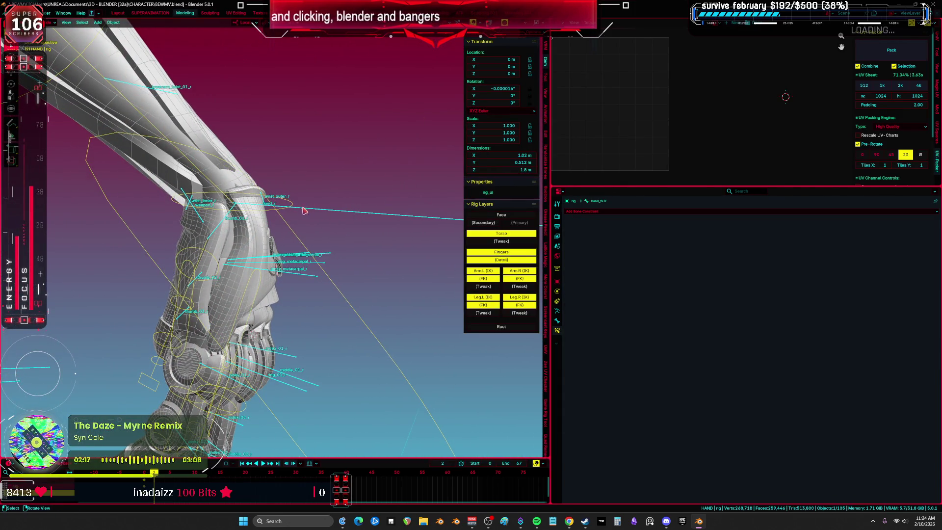
# - In a maximized viewport, rotate hand_fk.R freely into a new wrist bend
pyautogui.hotkey('ctrl', 'space')
pyautogui.press('r')
pyautogui.click(648, 200)
pyautogui.moveTo(647, 199)
pyautogui.mouseDown(button='middle')
pyautogui.moveTo(569, 210)
pyautogui.moveTo(588, 245)
pyautogui.mouseUp(button='middle')
pyautogui.press('r')
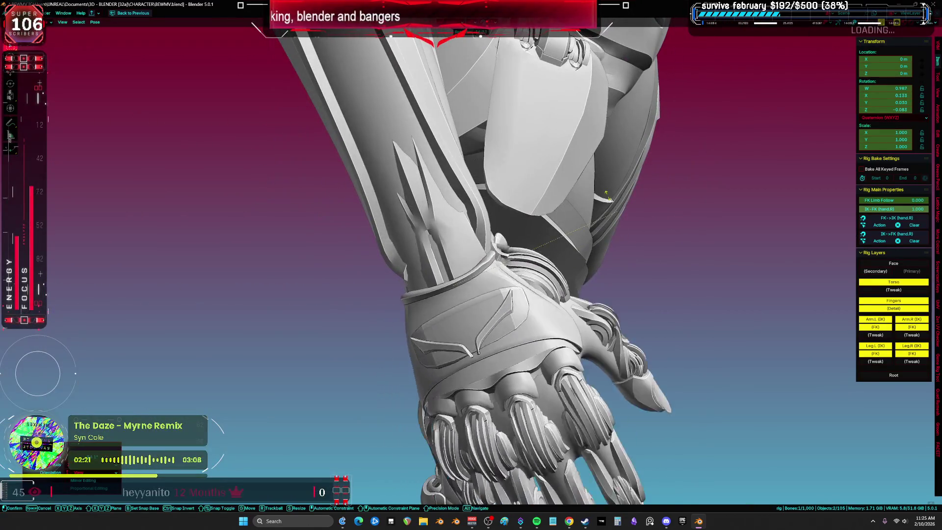
pyautogui.press('r')
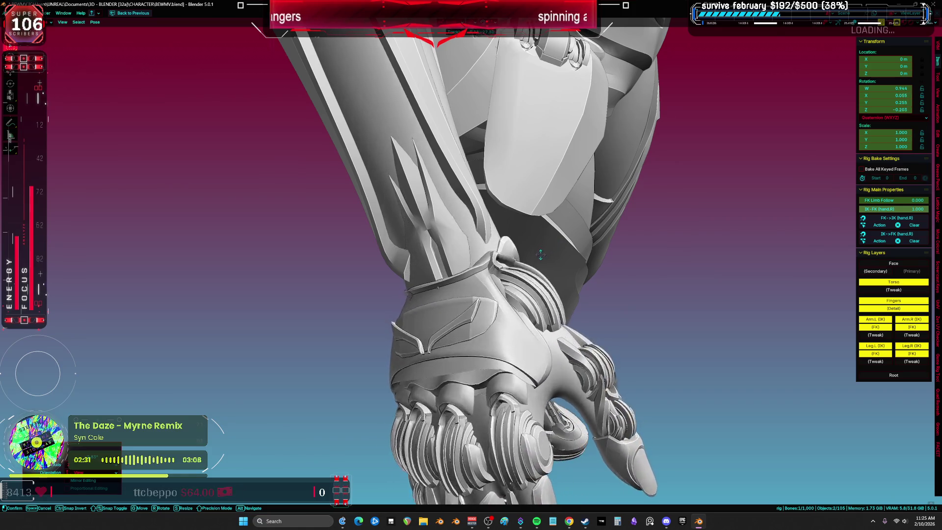
pyautogui.click(567, 271)
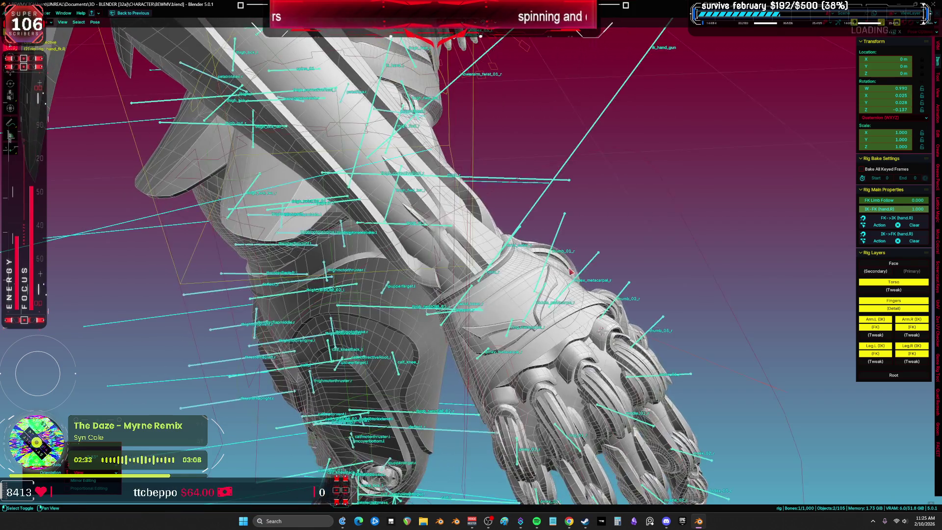
# - Switch to Object mode, save BEWMV.blend, and check the hand with overlays hidden
pyautogui.hotkey('ctrl', 'Tab')
pyautogui.hotkey('ctrl', 's')
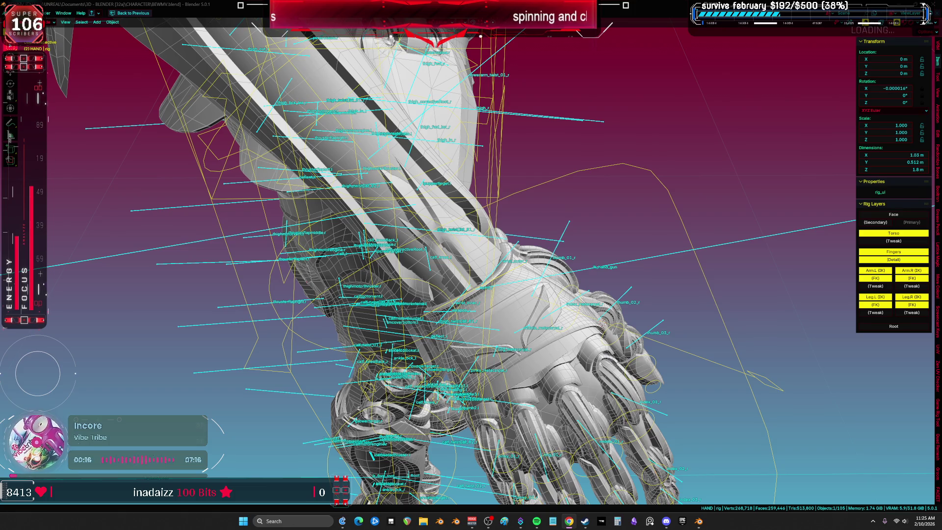
pyautogui.moveTo(785, 196)
pyautogui.mouseDown(button='middle')
pyautogui.moveTo(638, 206)
pyautogui.moveTo(490, 186)
pyautogui.moveTo(442, 164)
pyautogui.moveTo(482, 216)
pyautogui.mouseUp(button='middle')
pyautogui.hotkey('shift', 'alt', 'z')
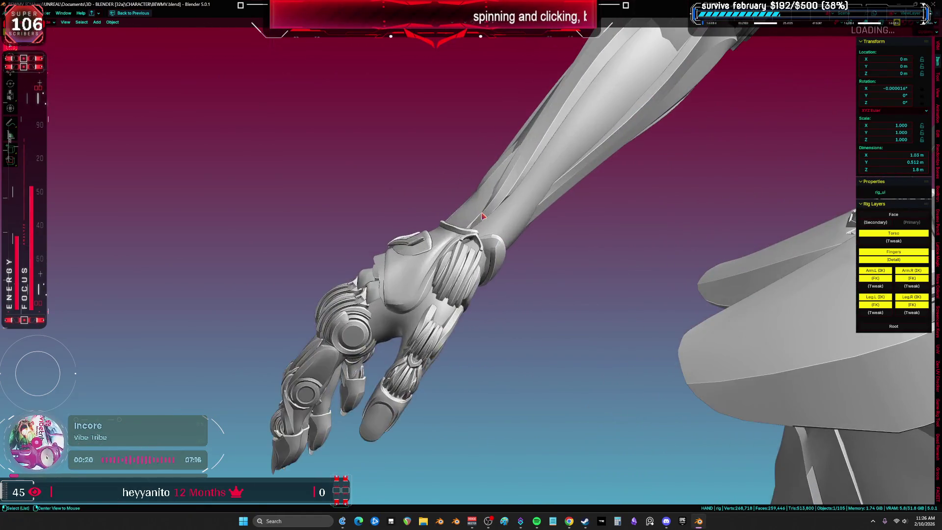
pyautogui.hotkey('shift', 'alt', 'z')
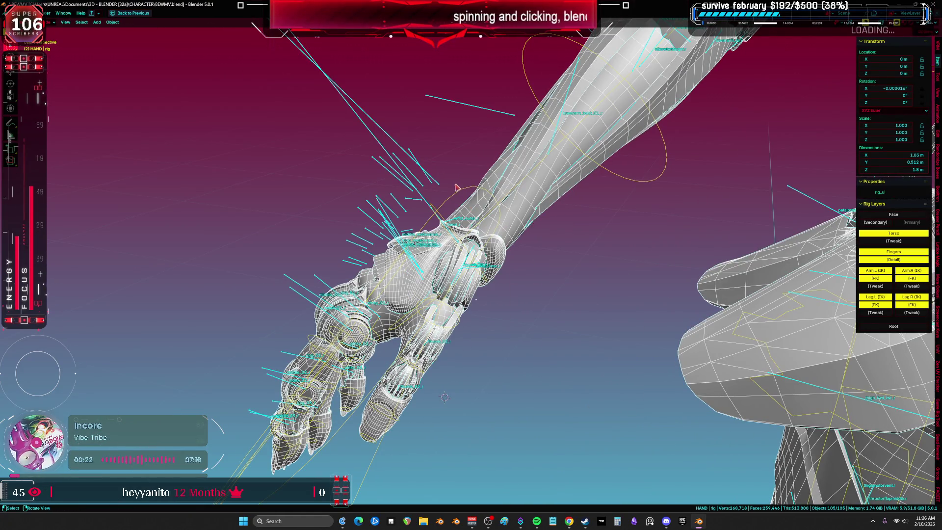
# - Deselect everything and bring the rig back into Pose mode with the Pose menu showing
pyautogui.click(456, 187)
pyautogui.hotkey('ctrl', 'Tab')
pyautogui.rightClick(505, 249)
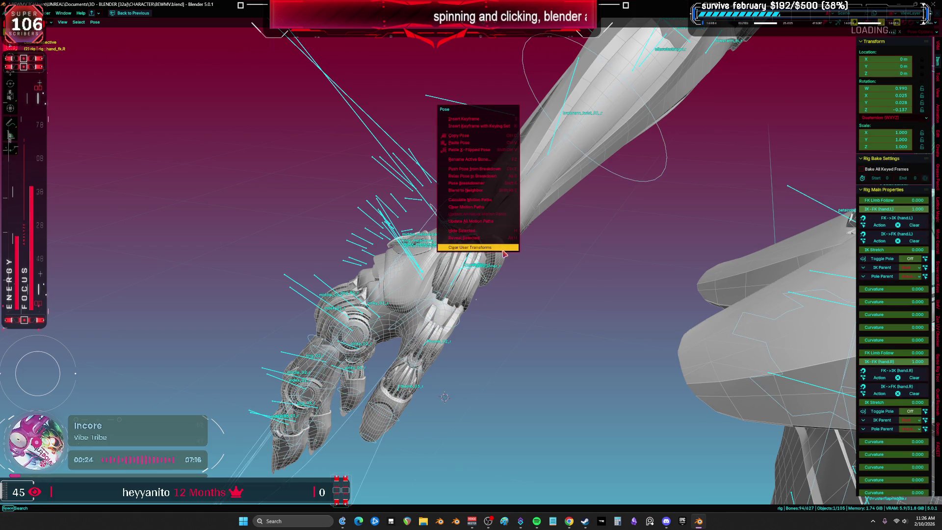
# - Clear user transforms to reset the pose, then view the legs from the front
pyautogui.click(504, 251)
pyautogui.keyDown('shift'); pyautogui.moveTo(504, 252); pyautogui.dragTo(435, 283, button='middle'); pyautogui.keyUp('shift')
pyautogui.scroll(-5, 435, 284)
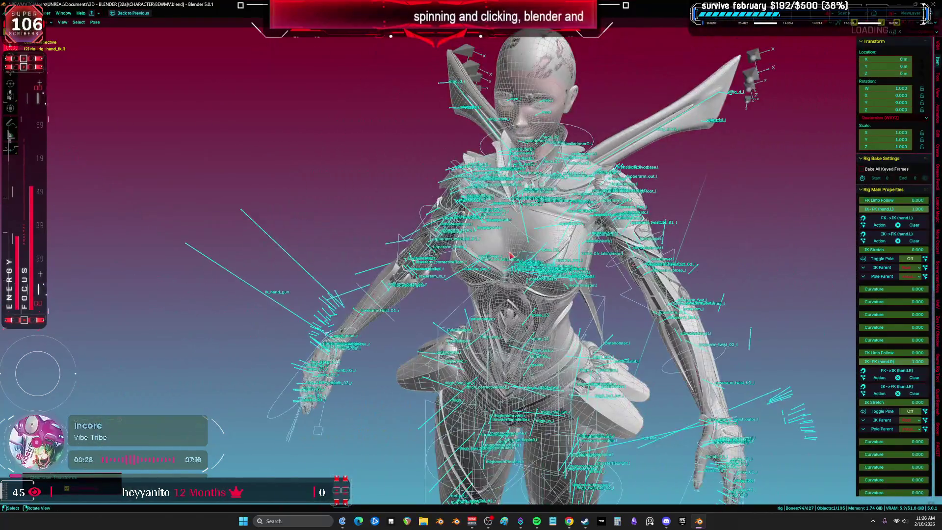
pyautogui.press('KP_1')
pyautogui.hotkey('shift', 'alt', 'z')
pyautogui.hotkey('shift', 'alt', 'z')
pyautogui.moveTo(551, 247); pyautogui.dragTo(537, 312, button='middle')
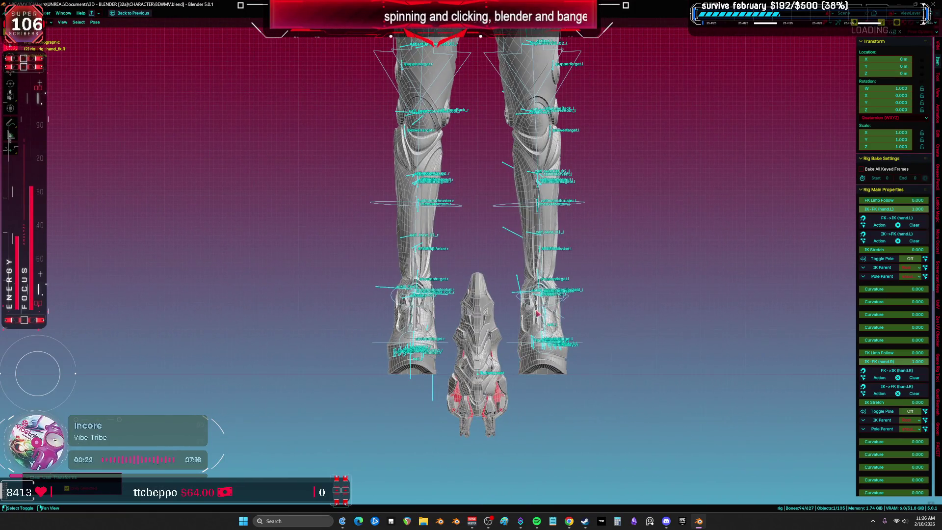
# - Hide the HAND mesh and delete the small stray cube
pyautogui.click(482, 403)
pyautogui.press('h')
pyautogui.click(481, 311)
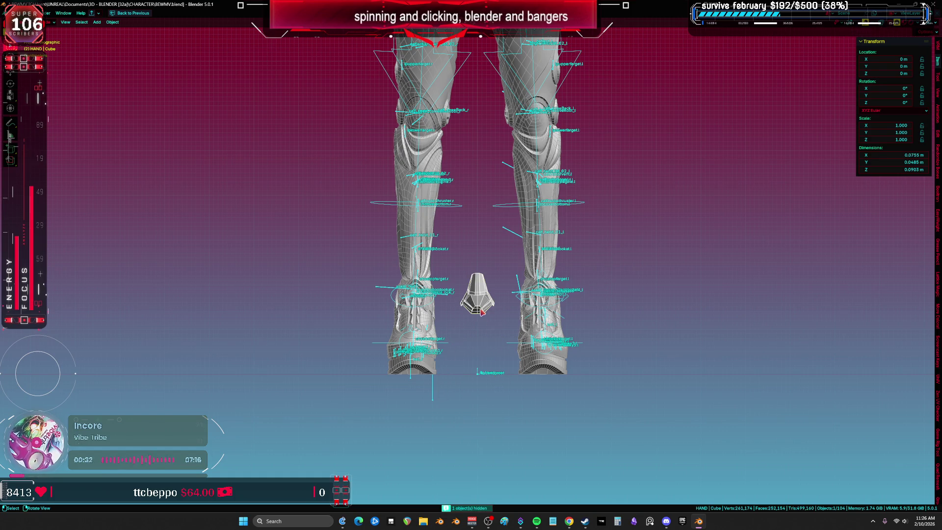
pyautogui.press('Delete')
# - Select the character rig near the left boot and enter Pose mode
pyautogui.scroll(5, 480, 311)
pyautogui.moveTo(483, 310); pyautogui.dragTo(516, 311, button='middle')
pyautogui.click(521, 416)
pyautogui.hotkey('ctrl', 'Tab')
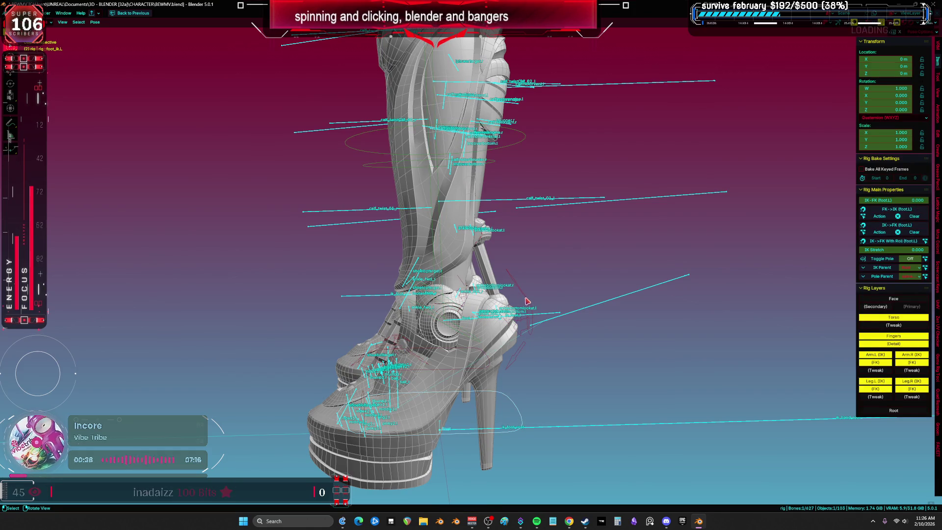
# - Tilt the left foot control foot_ik.L, checking the boot from the front view
pyautogui.hotkey('shift', 'alt', 'z')
pyautogui.press('r')
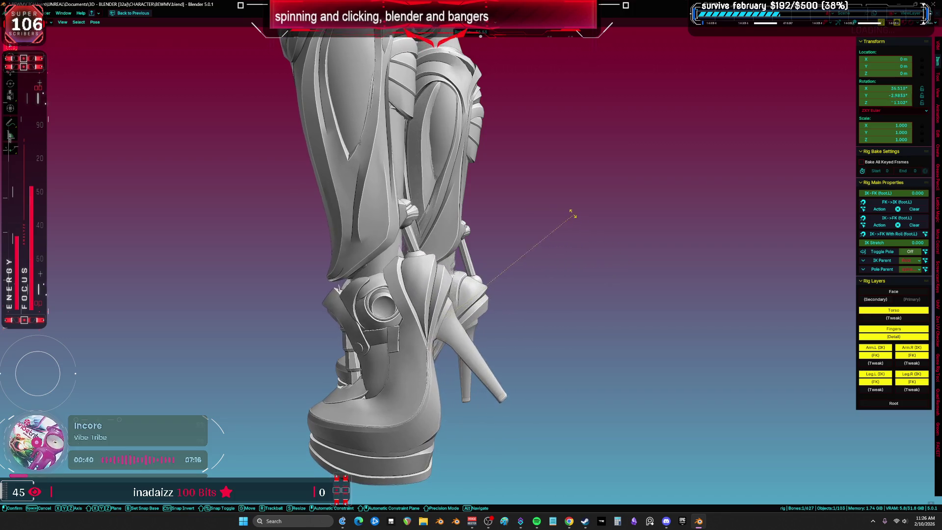
pyautogui.click(604, 269)
pyautogui.press('KP_1')
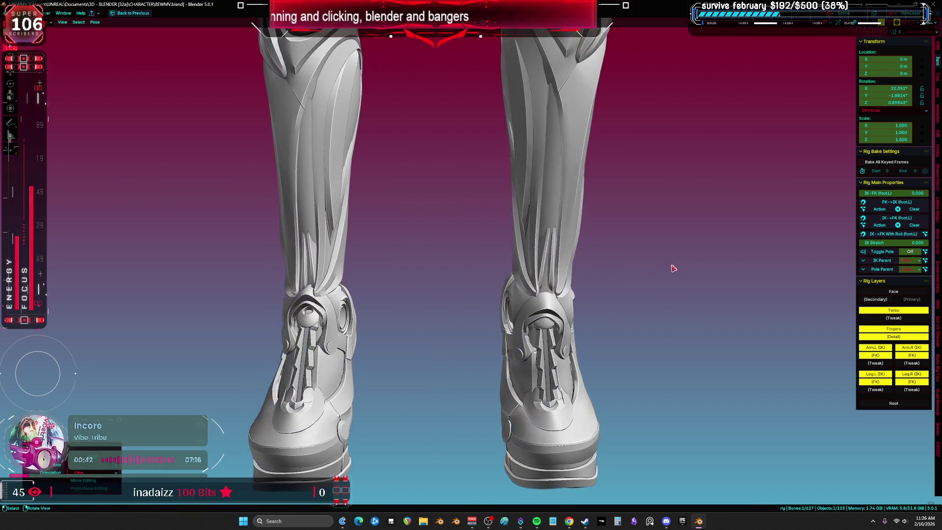
pyautogui.press('r')
pyautogui.click(666, 332)
pyautogui.moveTo(665, 332)
pyautogui.mouseDown(button='middle')
pyautogui.moveTo(564, 274)
pyautogui.moveTo(490, 248)
pyautogui.moveTo(534, 245)
pyautogui.mouseUp(button='middle')
# - Rotate the left foot further with overlays shown to check the boot deformation
pyautogui.hotkey('shift', 'alt', 'z')
pyautogui.press('r')
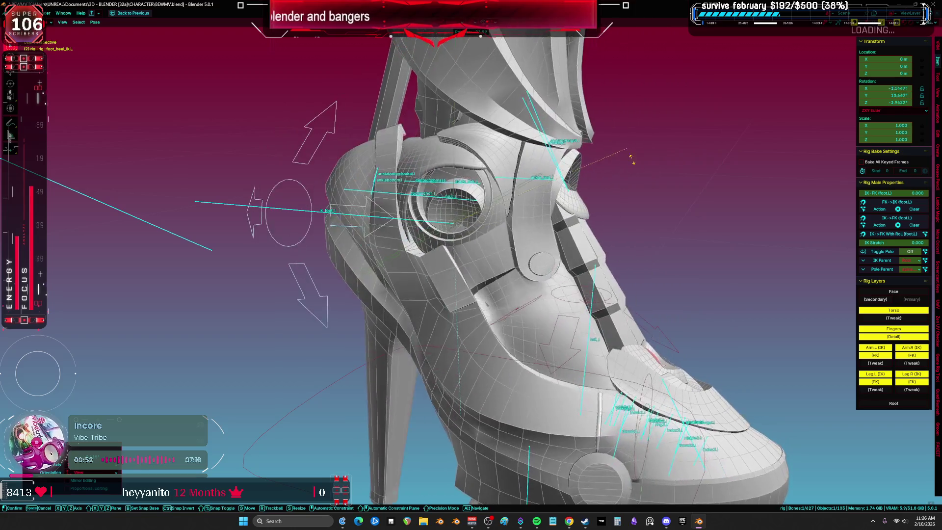
pyautogui.click(649, 253)
pyautogui.moveTo(650, 253); pyautogui.dragTo(564, 233, button='middle')
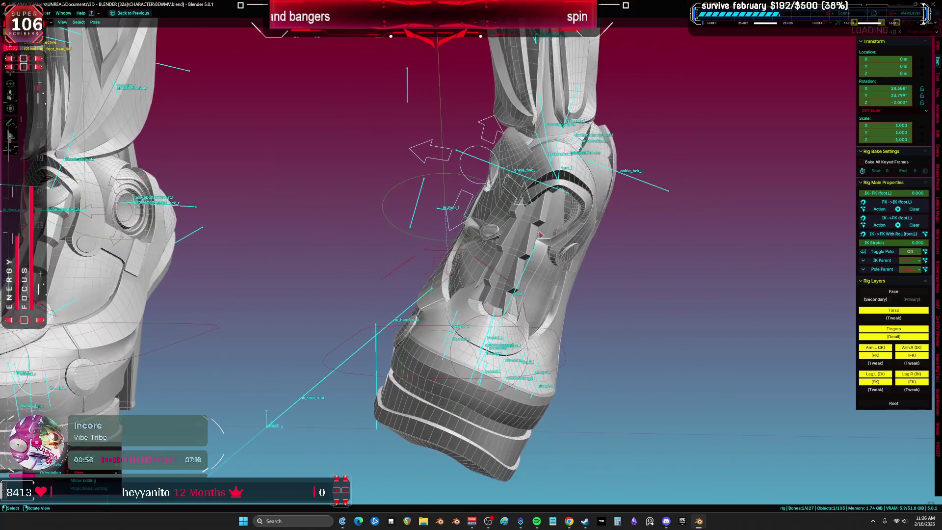
# - Twist the left foot around its local Z axis, then return to Object mode on Root
pyautogui.press('r')
pyautogui.press('z')
pyautogui.press('z')
pyautogui.click(596, 289)
pyautogui.moveTo(595, 290); pyautogui.dragTo(647, 300, button='middle')
pyautogui.hotkey('ctrl', 'Tab')
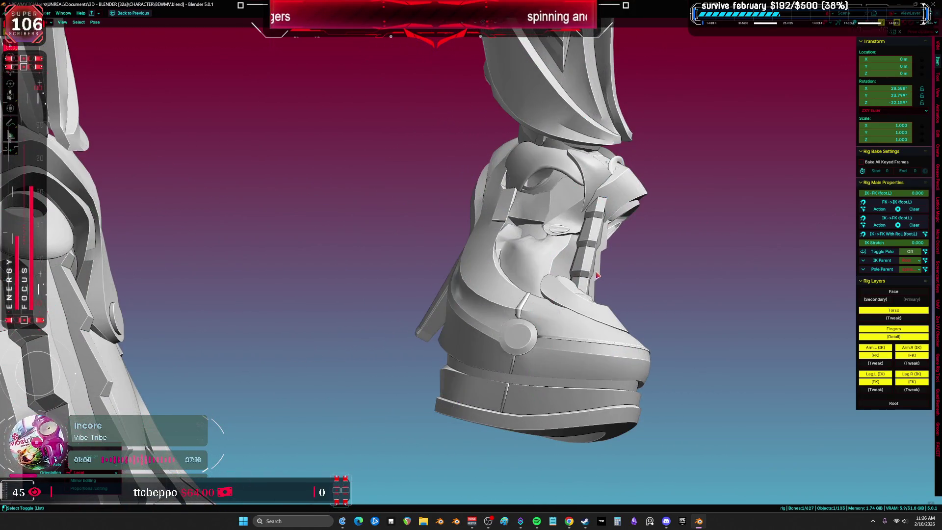
pyautogui.click(544, 200)
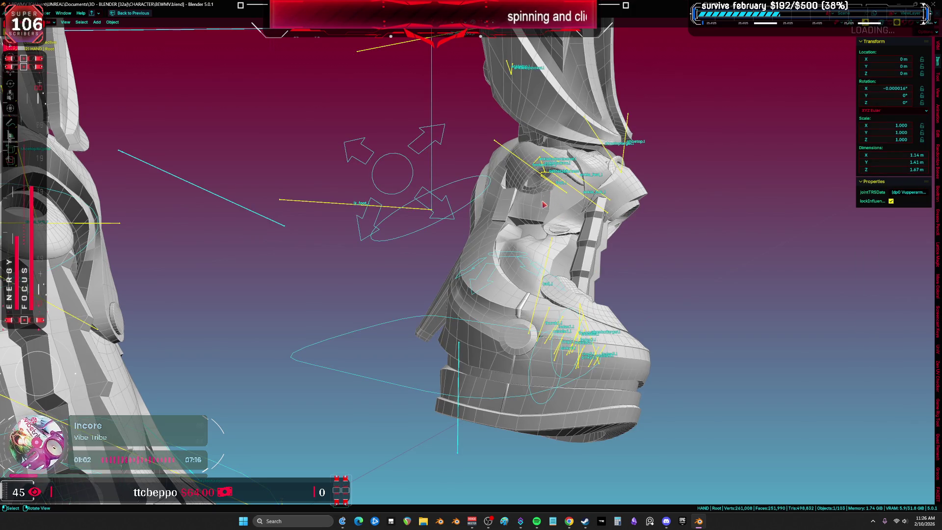
pyautogui.click(531, 224)
pyautogui.moveTo(532, 225); pyautogui.dragTo(510, 227, button='middle')
pyautogui.moveTo(511, 276)
pyautogui.mouseDown(button='middle')
pyautogui.moveTo(501, 319)
pyautogui.moveTo(493, 131)
pyautogui.moveTo(509, 462)
pyautogui.mouseUp(button='middle')
pyautogui.moveTo(544, 437)
pyautogui.mouseDown(button='middle')
pyautogui.moveTo(551, 472)
pyautogui.moveTo(500, 462)
pyautogui.moveTo(567, 481)
pyautogui.mouseUp(button='middle')
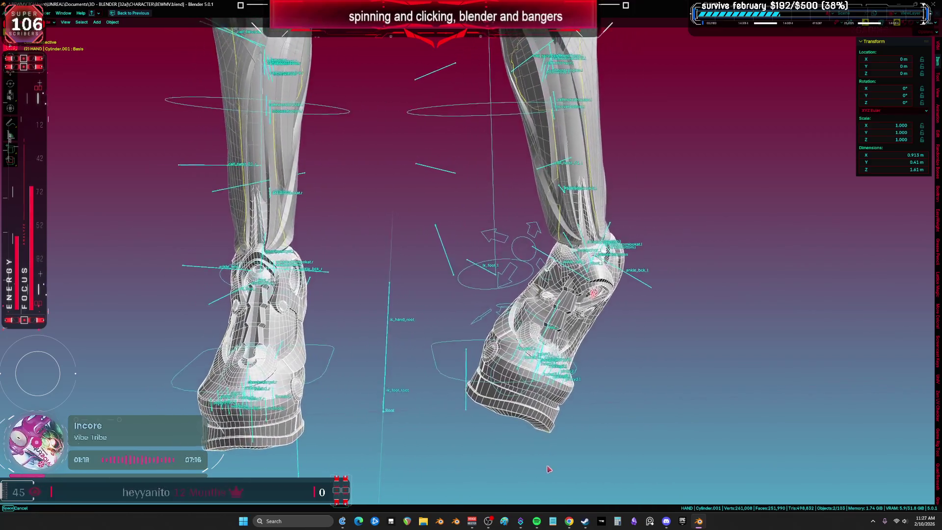
pyautogui.moveTo(538, 412)
pyautogui.mouseDown(button='middle')
pyautogui.moveTo(788, 399)
pyautogui.moveTo(912, 410)
pyautogui.moveTo(24, 410)
pyautogui.moveTo(855, 402)
pyautogui.moveTo(54, 405)
pyautogui.moveTo(774, 402)
pyautogui.moveTo(212, 371)
pyautogui.moveTo(830, 318)
pyautogui.moveTo(653, 242)
pyautogui.moveTo(549, 216)
pyautogui.moveTo(311, 195)
pyautogui.moveTo(109, 212)
pyautogui.moveTo(898, 221)
pyautogui.moveTo(238, 353)
pyautogui.moveTo(539, 275)
pyautogui.moveTo(311, 195)
pyautogui.moveTo(690, 122)
pyautogui.moveTo(548, 39)
pyautogui.moveTo(515, 53)
pyautogui.mouseUp(button='middle')
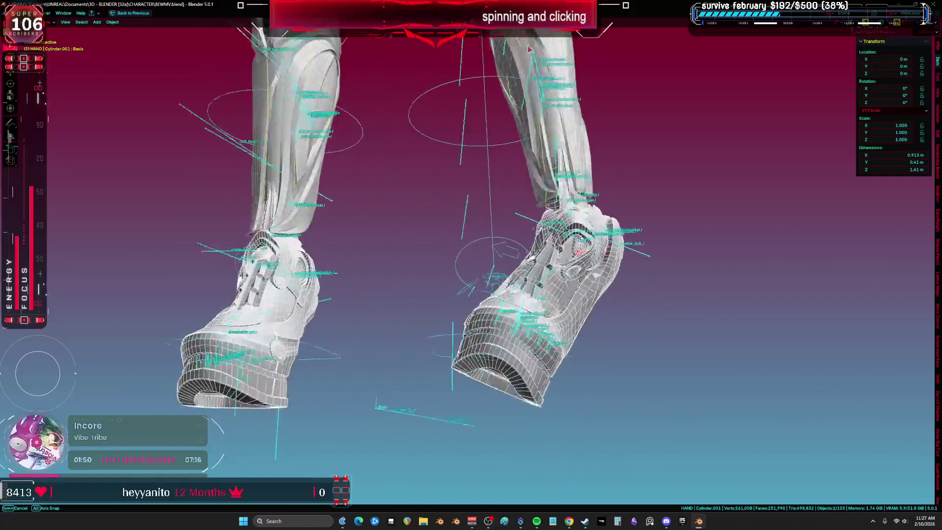
pyautogui.moveTo(554, 40); pyautogui.dragTo(496, 58, button='middle')
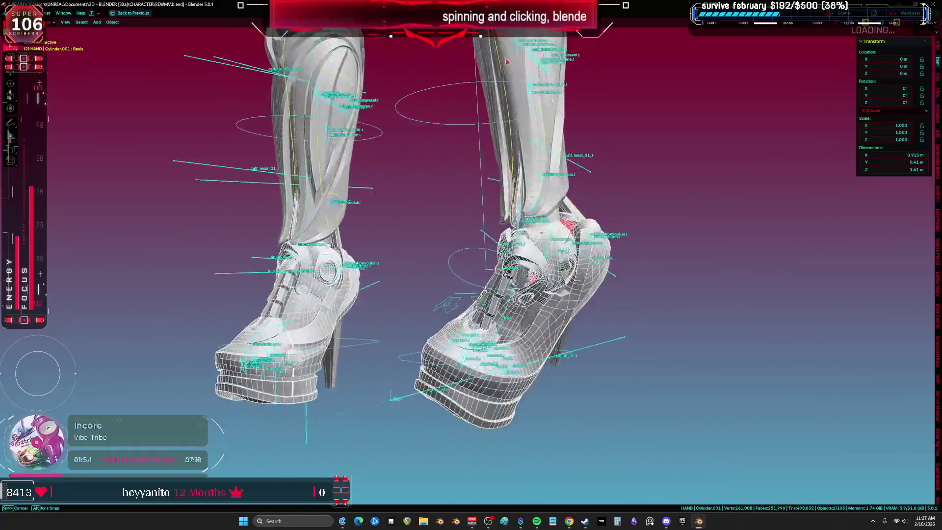
pyautogui.moveTo(595, 52); pyautogui.dragTo(850, 60, button='middle')
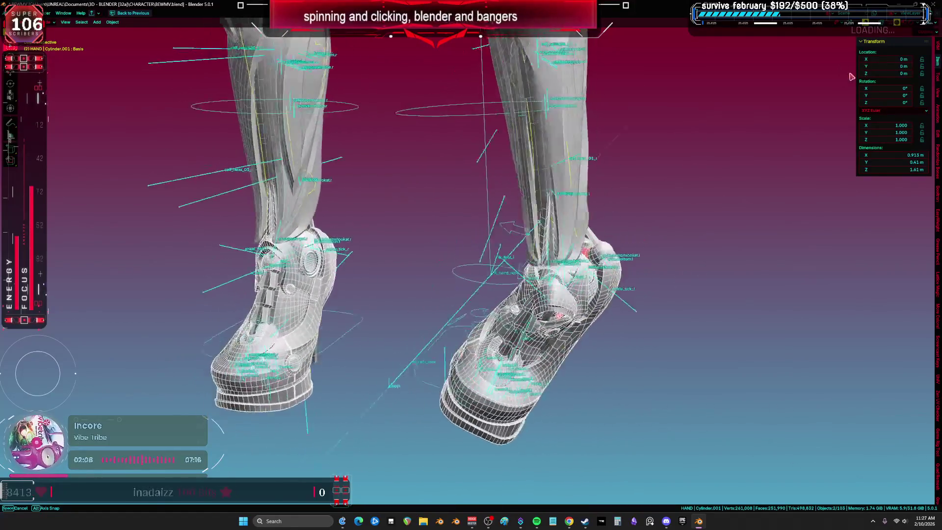
pyautogui.moveTo(838, 68)
pyautogui.mouseDown(button='middle')
pyautogui.moveTo(785, 59)
pyautogui.moveTo(653, 74)
pyautogui.moveTo(547, 68)
pyautogui.mouseUp(button='middle')
pyautogui.moveTo(493, 77)
pyautogui.mouseDown(button='middle')
pyautogui.moveTo(820, 204)
pyautogui.moveTo(854, 230)
pyautogui.moveTo(637, 289)
pyautogui.mouseUp(button='middle')
pyautogui.moveTo(406, 215)
pyautogui.mouseDown(button='middle')
pyautogui.moveTo(790, 185)
pyautogui.moveTo(144, 272)
pyautogui.moveTo(794, 213)
pyautogui.moveTo(613, 246)
pyautogui.moveTo(441, 296)
pyautogui.moveTo(221, 239)
pyautogui.moveTo(242, 164)
pyautogui.moveTo(441, 197)
pyautogui.moveTo(666, 214)
pyautogui.mouseUp(button='middle')
pyautogui.moveTo(789, 232)
pyautogui.mouseDown(button='middle')
pyautogui.moveTo(69, 243)
pyautogui.moveTo(653, 241)
pyautogui.mouseUp(button='middle')
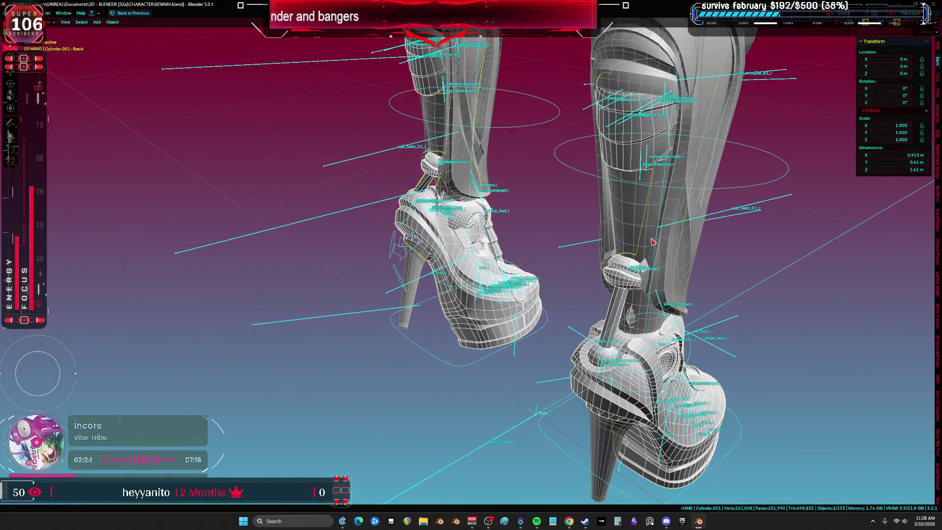
pyautogui.moveTo(429, 120)
pyautogui.mouseDown(button='middle')
pyautogui.moveTo(750, 204)
pyautogui.moveTo(643, 189)
pyautogui.moveTo(307, 187)
pyautogui.mouseUp(button='middle')
pyautogui.moveTo(218, 185)
pyautogui.mouseDown(button='middle')
pyautogui.moveTo(134, 185)
pyautogui.moveTo(922, 187)
pyautogui.moveTo(220, 193)
pyautogui.moveTo(90, 182)
pyautogui.moveTo(907, 180)
pyautogui.moveTo(508, 179)
pyautogui.moveTo(384, 195)
pyautogui.moveTo(277, 184)
pyautogui.moveTo(137, 317)
pyautogui.moveTo(12, 360)
pyautogui.moveTo(35, 331)
pyautogui.moveTo(934, 346)
pyautogui.moveTo(74, 350)
pyautogui.moveTo(368, 353)
pyautogui.mouseUp(button='middle')
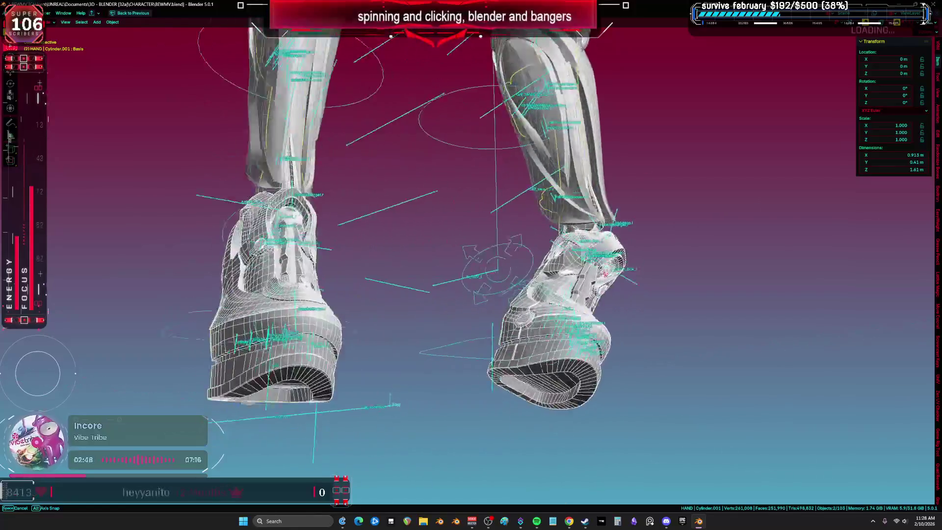
pyautogui.moveTo(891, 352); pyautogui.dragTo(667, 333, button='middle')
pyautogui.moveTo(593, 335)
pyautogui.mouseDown(button='middle')
pyautogui.moveTo(641, 320)
pyautogui.moveTo(621, 314)
pyautogui.moveTo(673, 330)
pyautogui.moveTo(581, 319)
pyautogui.mouseUp(button='middle')
pyautogui.moveTo(521, 324); pyautogui.dragTo(308, 330, button='middle')
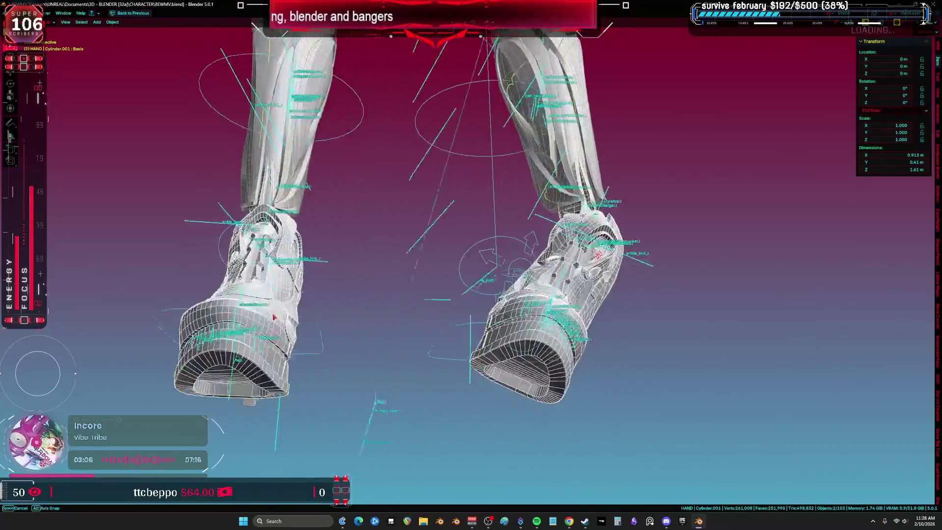
pyautogui.moveTo(262, 320); pyautogui.dragTo(296, 342, button='middle')
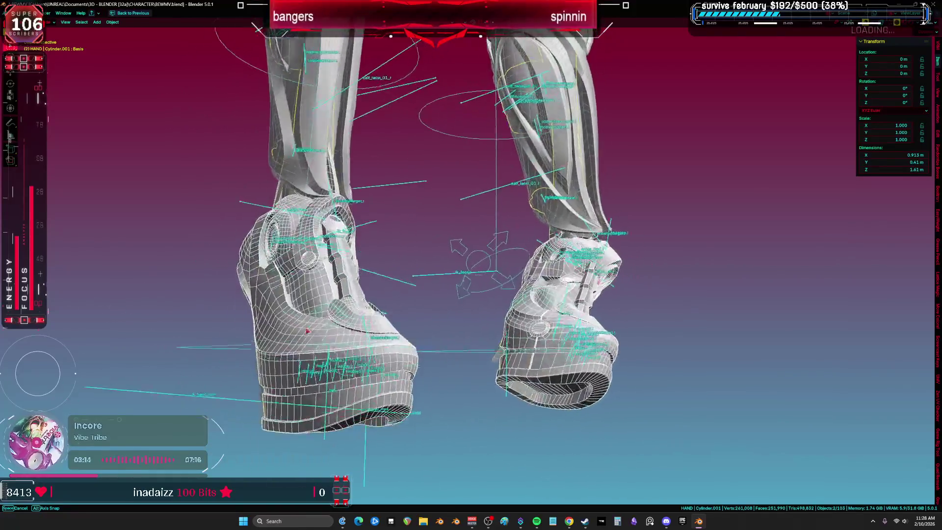
pyautogui.moveTo(267, 332)
pyautogui.mouseDown(button='middle')
pyautogui.moveTo(637, 337)
pyautogui.moveTo(589, 332)
pyautogui.mouseUp(button='middle')
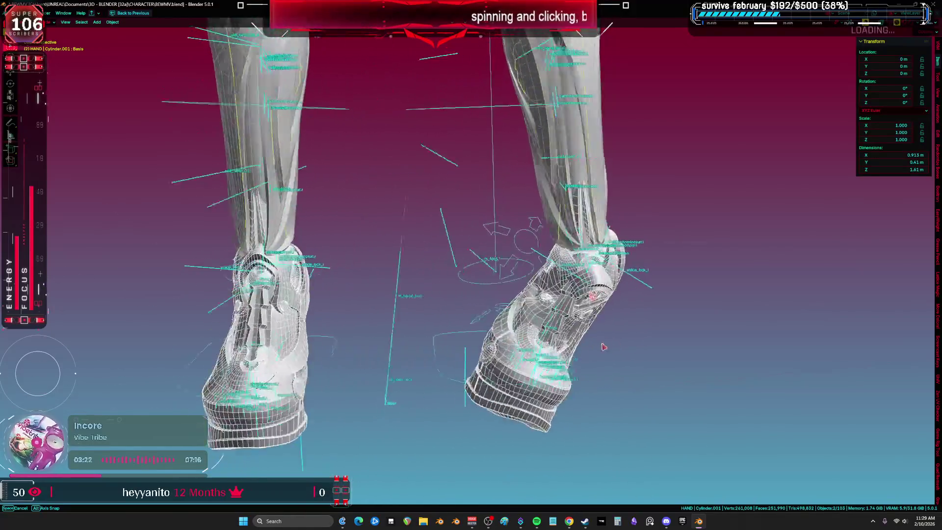
pyautogui.moveTo(591, 333)
pyautogui.mouseDown(button='middle')
pyautogui.moveTo(630, 342)
pyautogui.moveTo(615, 340)
pyautogui.moveTo(641, 332)
pyautogui.moveTo(563, 332)
pyautogui.mouseUp(button='middle')
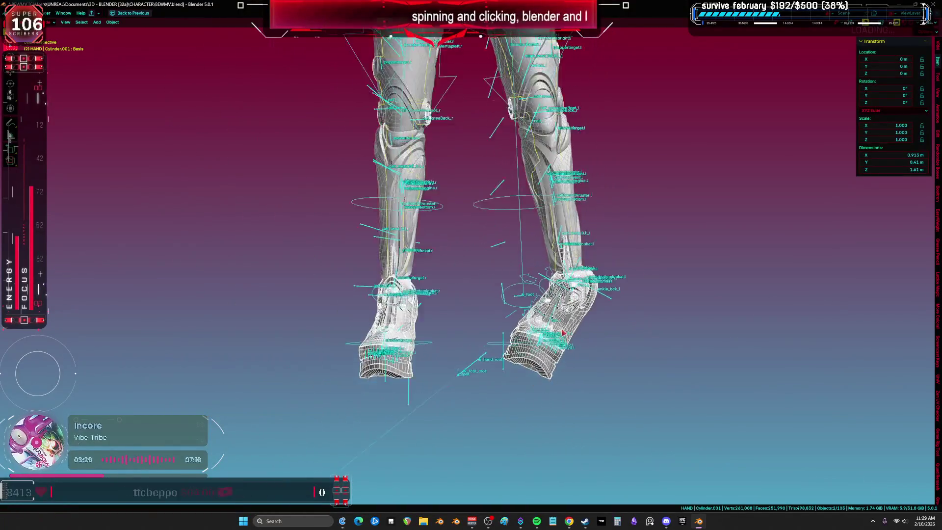
pyautogui.moveTo(588, 271); pyautogui.dragTo(575, 386, button='middle')
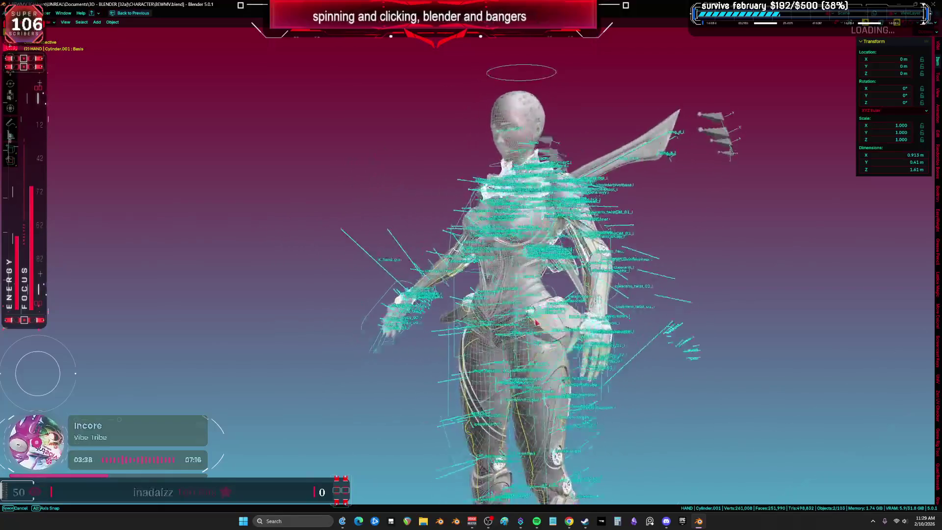
pyautogui.moveTo(534, 317); pyautogui.dragTo(578, 335, button='middle')
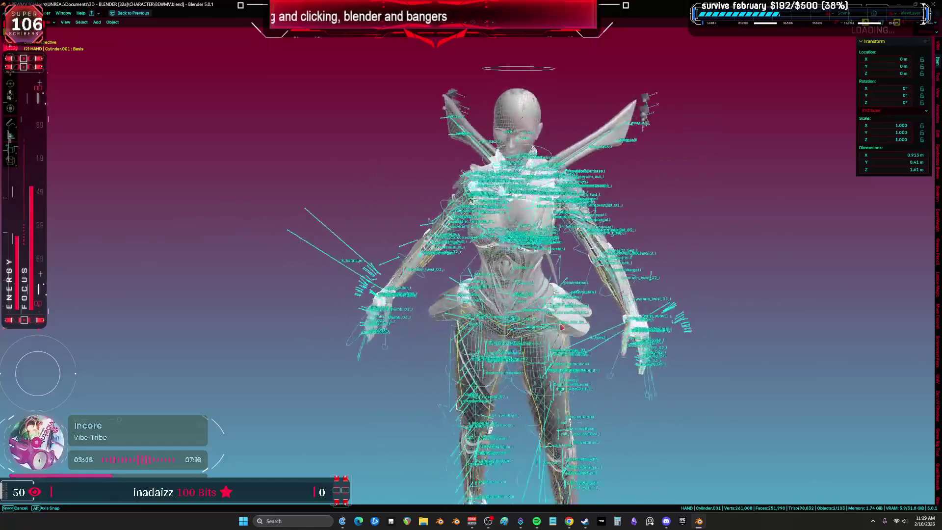
pyautogui.moveTo(490, 265)
pyautogui.mouseDown(button='middle')
pyautogui.moveTo(392, 267)
pyautogui.moveTo(490, 265)
pyautogui.moveTo(446, 267)
pyautogui.mouseUp(button='middle')
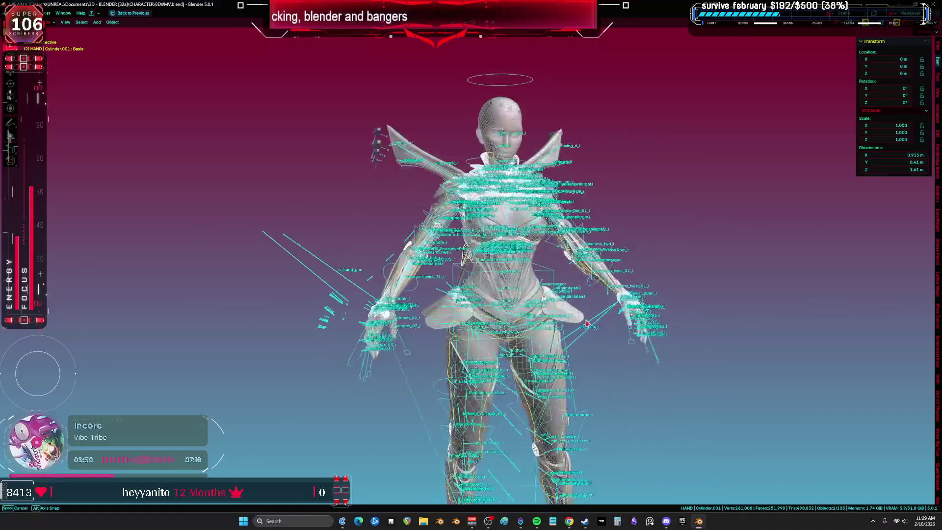
pyautogui.moveTo(593, 314)
pyautogui.mouseDown(button='middle')
pyautogui.moveTo(535, 317)
pyautogui.moveTo(545, 333)
pyautogui.moveTo(589, 319)
pyautogui.moveTo(539, 324)
pyautogui.moveTo(584, 317)
pyautogui.moveTo(558, 317)
pyautogui.mouseUp(button='middle')
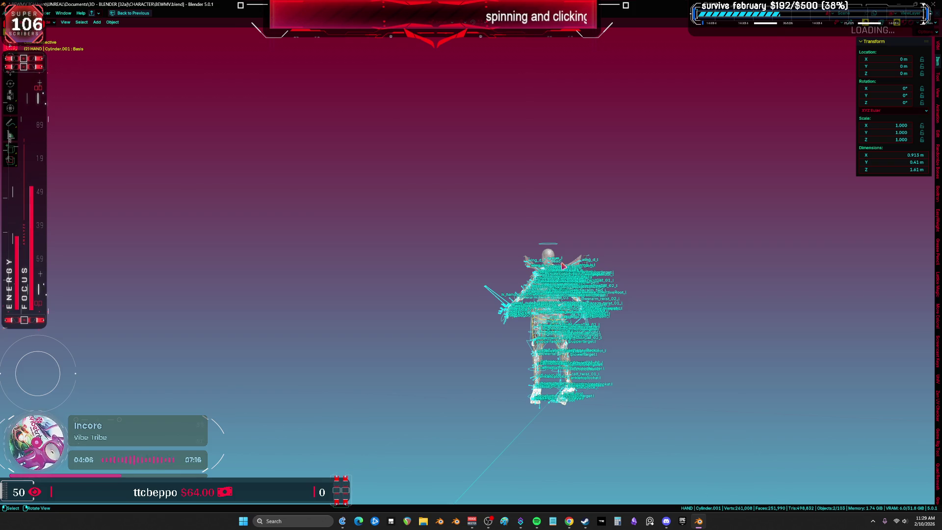
pyautogui.keyDown('shift'); pyautogui.moveTo(559, 265); pyautogui.dragTo(521, 330, button='middle'); pyautogui.keyUp('shift')
pyautogui.scroll(12, 521, 369)
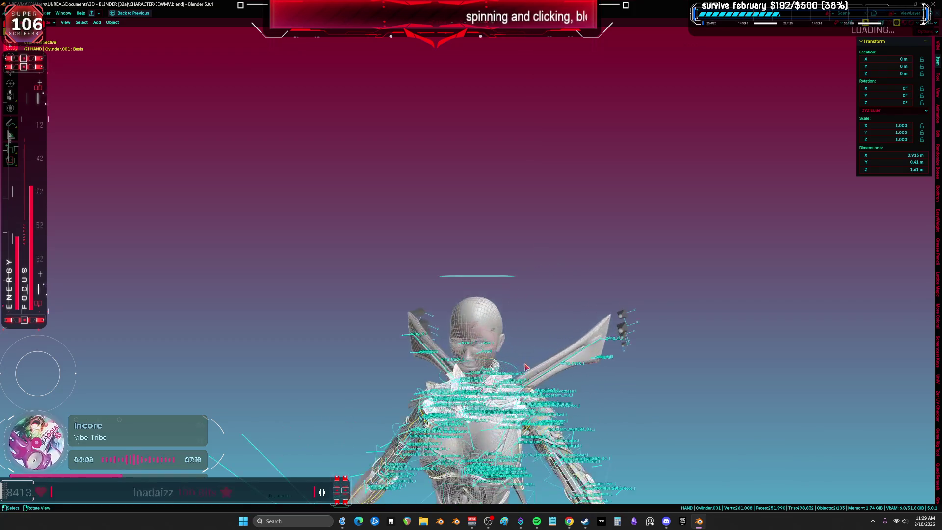
pyautogui.scroll(10, 527, 351)
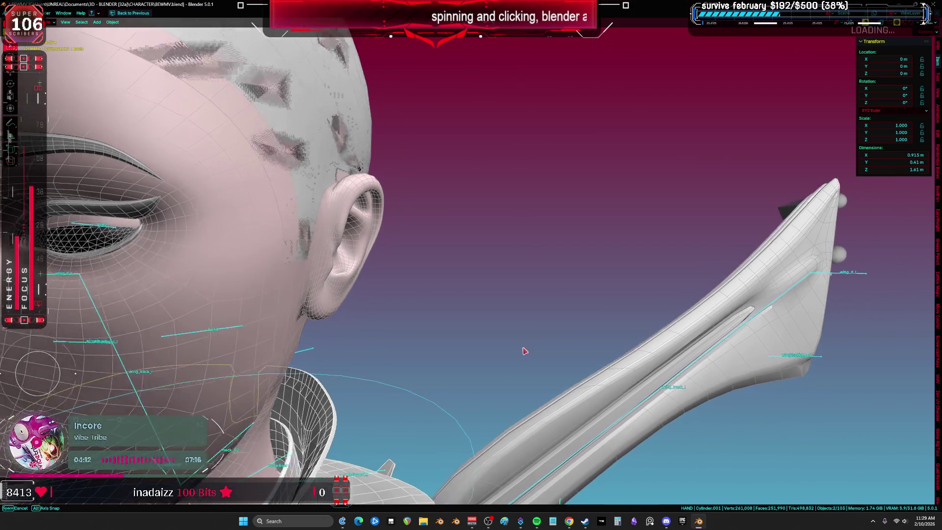
pyautogui.moveTo(524, 350)
pyautogui.mouseDown(button='middle')
pyautogui.moveTo(563, 349)
pyautogui.moveTo(632, 370)
pyautogui.moveTo(920, 375)
pyautogui.moveTo(30, 378)
pyautogui.moveTo(146, 408)
pyautogui.moveTo(78, 257)
pyautogui.moveTo(55, 249)
pyautogui.mouseUp(button='middle')
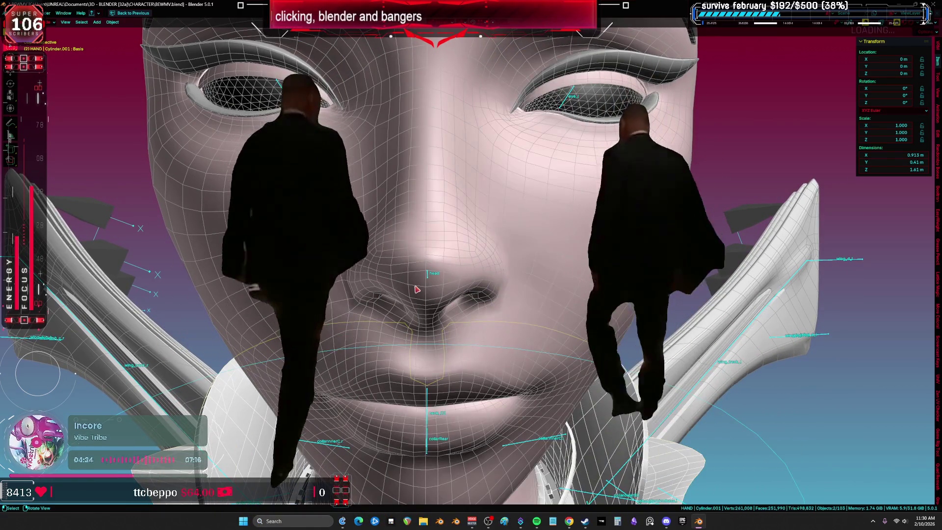
pyautogui.moveTo(415, 288)
pyautogui.mouseDown(button='middle')
pyautogui.moveTo(465, 277)
pyautogui.moveTo(406, 301)
pyautogui.moveTo(463, 294)
pyautogui.moveTo(412, 295)
pyautogui.moveTo(412, 269)
pyautogui.moveTo(399, 294)
pyautogui.moveTo(430, 279)
pyautogui.mouseUp(button='middle')
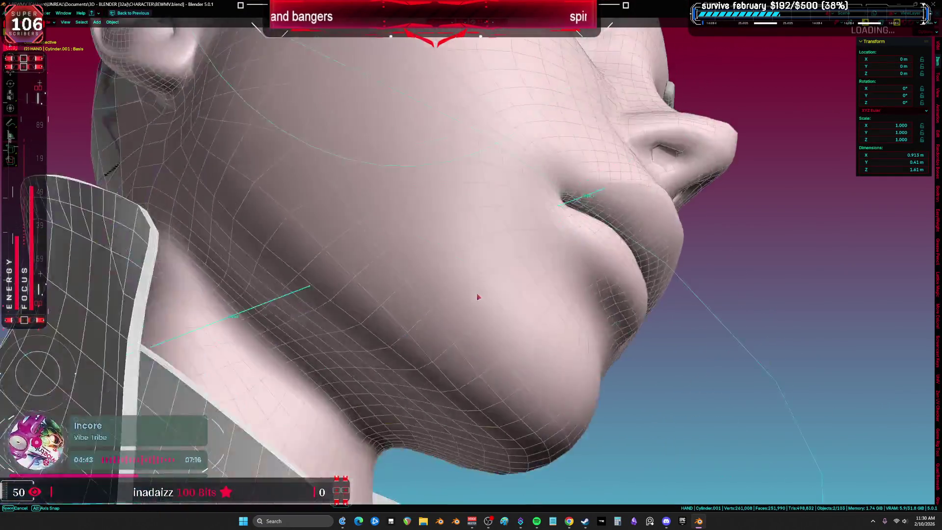
pyautogui.moveTo(478, 297)
pyautogui.mouseDown(button='middle')
pyautogui.moveTo(479, 284)
pyautogui.moveTo(563, 340)
pyautogui.moveTo(927, 344)
pyautogui.moveTo(59, 341)
pyautogui.moveTo(148, 344)
pyautogui.moveTo(109, 333)
pyautogui.moveTo(153, 328)
pyautogui.moveTo(103, 335)
pyautogui.moveTo(508, 319)
pyautogui.moveTo(466, 326)
pyautogui.moveTo(263, 354)
pyautogui.moveTo(542, 270)
pyautogui.moveTo(447, 240)
pyautogui.mouseUp(button='middle')
pyautogui.press('KP_5')
pyautogui.scroll(-3, 475, 200)
pyautogui.moveTo(474, 199)
pyautogui.mouseDown(button='middle')
pyautogui.moveTo(546, 244)
pyautogui.moveTo(571, 245)
pyautogui.moveTo(534, 246)
pyautogui.moveTo(536, 225)
pyautogui.moveTo(740, 337)
pyautogui.moveTo(398, 382)
pyautogui.moveTo(855, 248)
pyautogui.moveTo(847, 246)
pyautogui.moveTo(893, 242)
pyautogui.moveTo(849, 252)
pyautogui.moveTo(874, 236)
pyautogui.moveTo(695, 249)
pyautogui.moveTo(785, 248)
pyautogui.moveTo(184, 220)
pyautogui.moveTo(212, 252)
pyautogui.moveTo(227, 246)
pyautogui.moveTo(181, 227)
pyautogui.moveTo(203, 256)
pyautogui.moveTo(185, 235)
pyautogui.moveTo(657, 254)
pyautogui.moveTo(236, 244)
pyautogui.moveTo(260, 260)
pyautogui.moveTo(275, 253)
pyautogui.moveTo(246, 238)
pyautogui.moveTo(151, 264)
pyautogui.moveTo(192, 226)
pyautogui.moveTo(504, 300)
pyautogui.mouseUp(button='middle')
pyautogui.press('KP_5')
pyautogui.moveTo(471, 265)
pyautogui.mouseDown(button='middle')
pyautogui.moveTo(294, 196)
pyautogui.moveTo(84, 154)
pyautogui.moveTo(343, 122)
pyautogui.moveTo(558, 65)
pyautogui.mouseUp(button='middle')
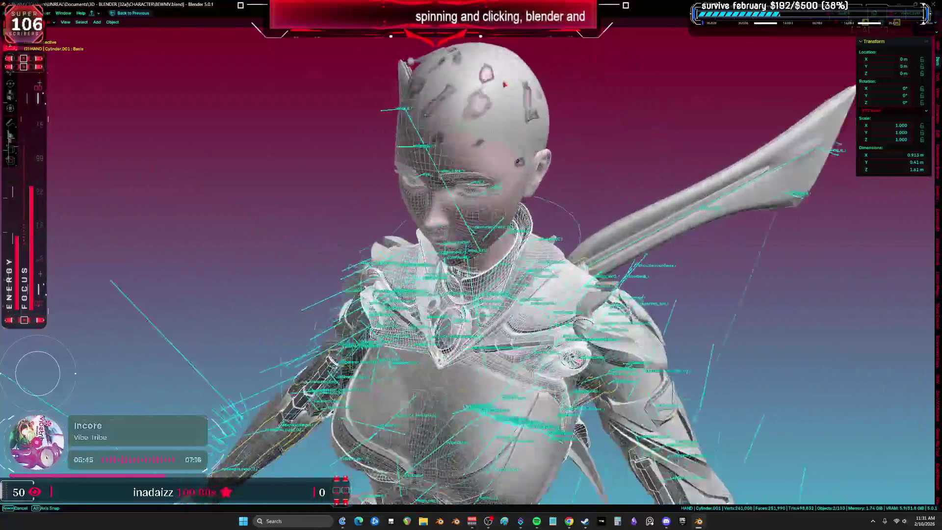
pyautogui.moveTo(558, 61)
pyautogui.mouseDown(button='middle')
pyautogui.moveTo(539, 98)
pyautogui.moveTo(564, 78)
pyautogui.moveTo(529, 67)
pyautogui.moveTo(557, 78)
pyautogui.moveTo(539, 83)
pyautogui.moveTo(549, 73)
pyautogui.moveTo(531, 64)
pyautogui.moveTo(563, 75)
pyautogui.moveTo(500, 84)
pyautogui.moveTo(526, 91)
pyautogui.moveTo(563, 75)
pyautogui.moveTo(574, 59)
pyautogui.moveTo(475, 187)
pyautogui.mouseUp(button='middle')
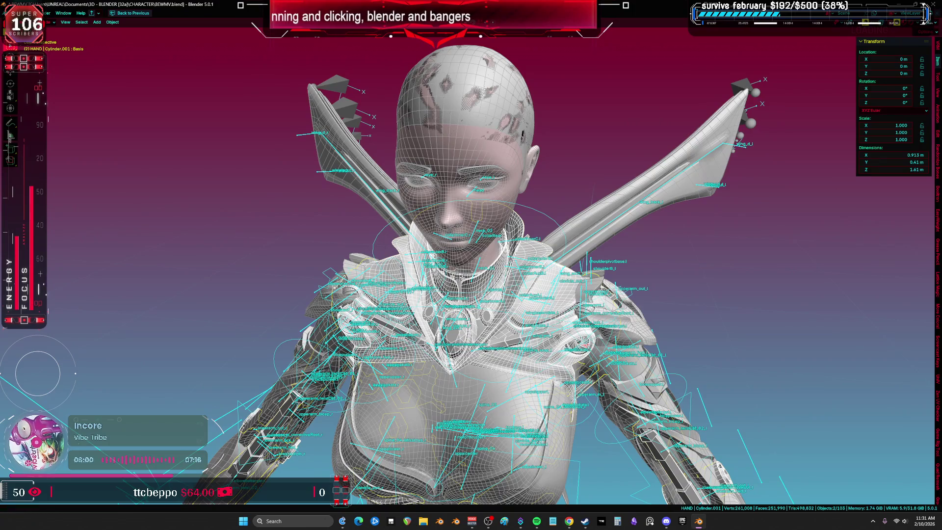
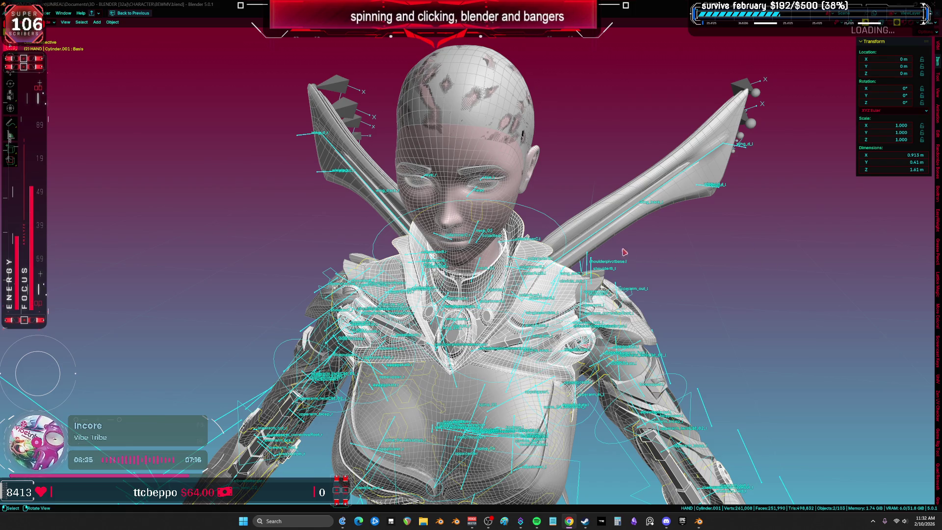
# - Orbit around the character to inspect her back, head, blade wings and halo
pyautogui.moveTo(604, 253)
pyautogui.mouseDown(button='middle')
pyautogui.moveTo(554, 247)
pyautogui.moveTo(620, 242)
pyautogui.moveTo(449, 245)
pyautogui.moveTo(858, 239)
pyautogui.moveTo(493, 228)
pyautogui.moveTo(906, 244)
pyautogui.moveTo(237, 247)
pyautogui.moveTo(711, 247)
pyautogui.moveTo(643, 229)
pyautogui.moveTo(608, 248)
pyautogui.moveTo(785, 250)
pyautogui.moveTo(172, 254)
pyautogui.moveTo(573, 235)
pyautogui.moveTo(490, 239)
pyautogui.moveTo(910, 241)
pyautogui.moveTo(98, 245)
pyautogui.moveTo(343, 251)
pyautogui.moveTo(276, 280)
pyautogui.moveTo(252, 331)
pyautogui.mouseUp(button='middle')
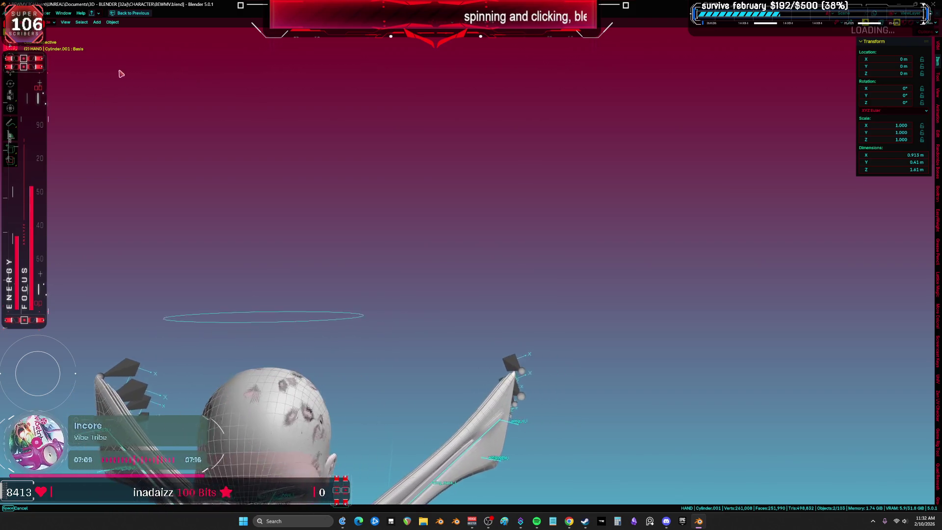
pyautogui.moveTo(451, 56)
pyautogui.mouseDown(button='middle')
pyautogui.moveTo(593, 59)
pyautogui.moveTo(459, 52)
pyautogui.mouseUp(button='middle')
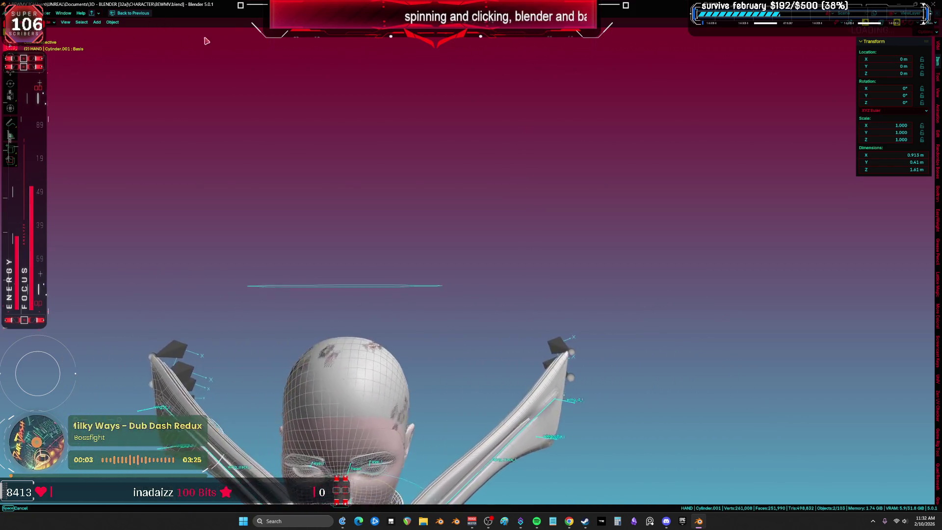
pyautogui.moveTo(352, 35)
pyautogui.mouseDown(button='middle')
pyautogui.moveTo(511, 59)
pyautogui.moveTo(495, 20)
pyautogui.moveTo(487, 503)
pyautogui.moveTo(347, 51)
pyautogui.mouseUp(button='middle')
pyautogui.moveTo(58, 25)
pyautogui.mouseDown(button='middle')
pyautogui.moveTo(547, 431)
pyautogui.moveTo(147, 347)
pyautogui.moveTo(408, 334)
pyautogui.moveTo(510, 279)
pyautogui.moveTo(324, 255)
pyautogui.moveTo(402, 235)
pyautogui.moveTo(308, 160)
pyautogui.moveTo(297, 255)
pyautogui.mouseUp(button='middle')
pyautogui.moveTo(384, 484); pyautogui.dragTo(213, 277, button='middle')
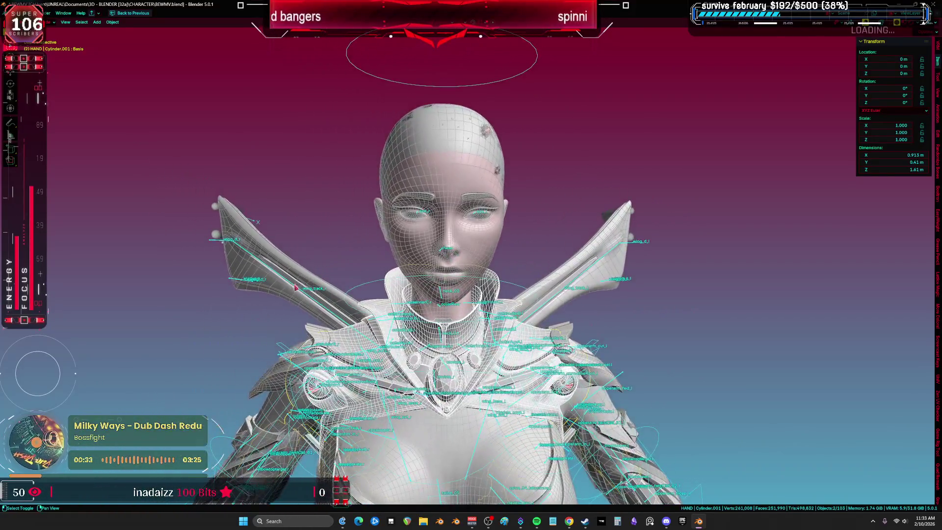
pyautogui.moveTo(331, 284)
pyautogui.mouseDown(button='middle')
pyautogui.moveTo(803, 313)
pyautogui.moveTo(304, 270)
pyautogui.moveTo(695, 290)
pyautogui.mouseUp(button='middle')
pyautogui.moveTo(792, 305)
pyautogui.mouseDown(button='middle')
pyautogui.moveTo(77, 309)
pyautogui.moveTo(878, 308)
pyautogui.moveTo(804, 311)
pyautogui.moveTo(577, 279)
pyautogui.moveTo(343, 272)
pyautogui.mouseUp(button='middle')
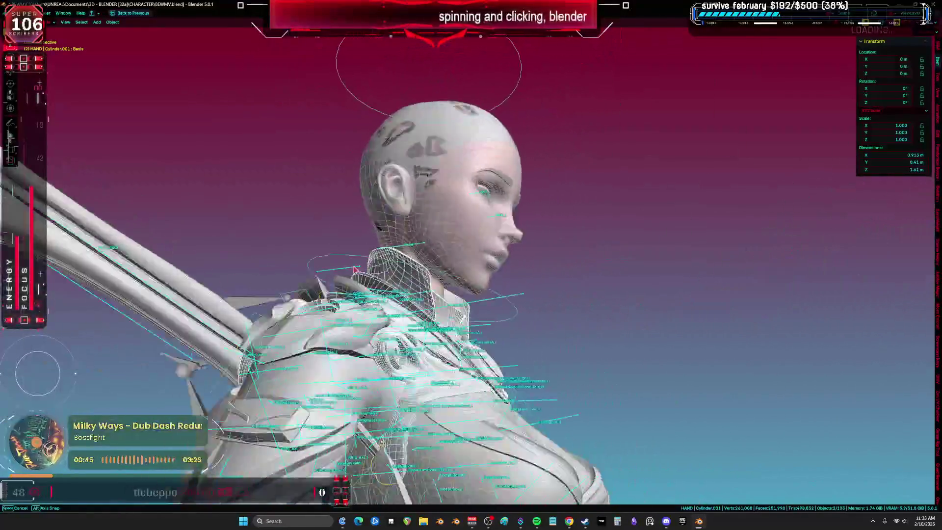
pyautogui.moveTo(293, 296)
pyautogui.mouseDown(button='middle')
pyautogui.moveTo(311, 298)
pyautogui.moveTo(288, 315)
pyautogui.mouseUp(button='middle')
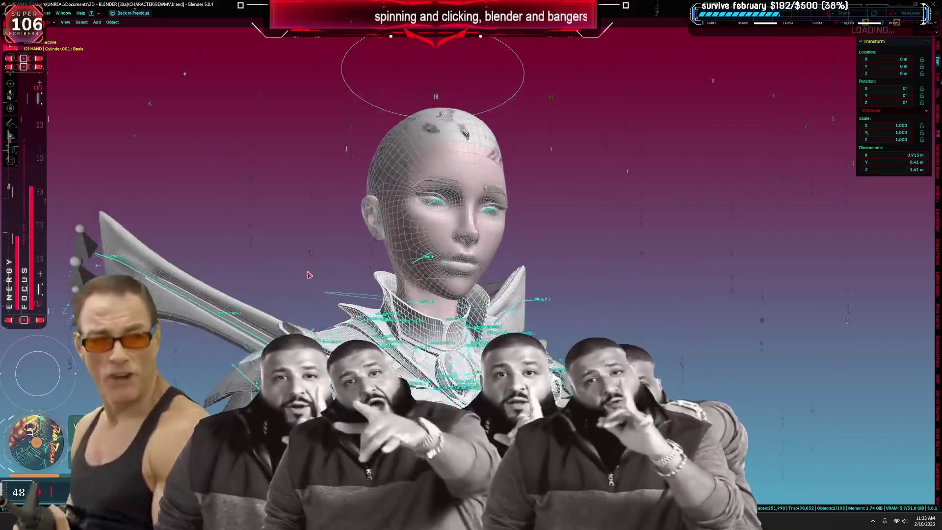
pyautogui.moveTo(308, 275)
pyautogui.mouseDown(button='middle')
pyautogui.moveTo(251, 289)
pyautogui.moveTo(242, 266)
pyautogui.moveTo(312, 260)
pyautogui.mouseUp(button='middle')
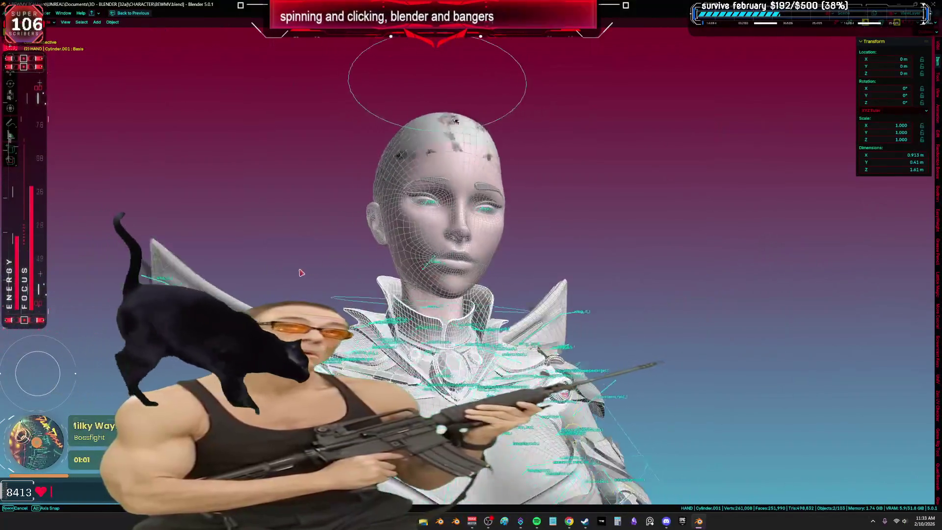
# - Orbit around the head from the side, below and above to view the neck and profile
pyautogui.moveTo(301, 293)
pyautogui.mouseDown(button='middle')
pyautogui.moveTo(267, 275)
pyautogui.moveTo(312, 287)
pyautogui.moveTo(263, 280)
pyautogui.moveTo(312, 287)
pyautogui.mouseUp(button='middle')
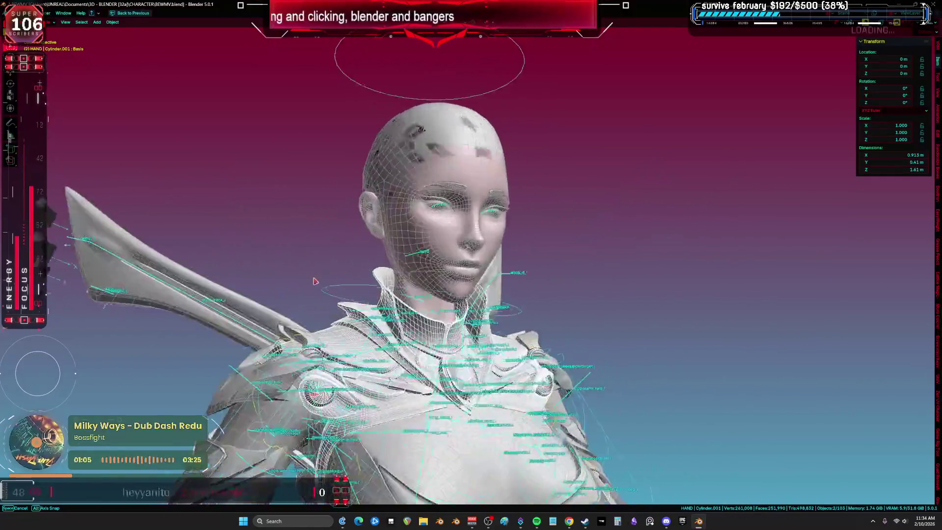
pyautogui.moveTo(256, 289)
pyautogui.mouseDown(button='middle')
pyautogui.moveTo(540, 317)
pyautogui.moveTo(901, 302)
pyautogui.moveTo(83, 303)
pyautogui.moveTo(315, 304)
pyautogui.mouseUp(button='middle')
pyautogui.moveTo(373, 304)
pyautogui.mouseDown(button='middle')
pyautogui.moveTo(907, 303)
pyautogui.moveTo(172, 303)
pyautogui.moveTo(200, 302)
pyautogui.moveTo(292, 252)
pyautogui.mouseUp(button='middle')
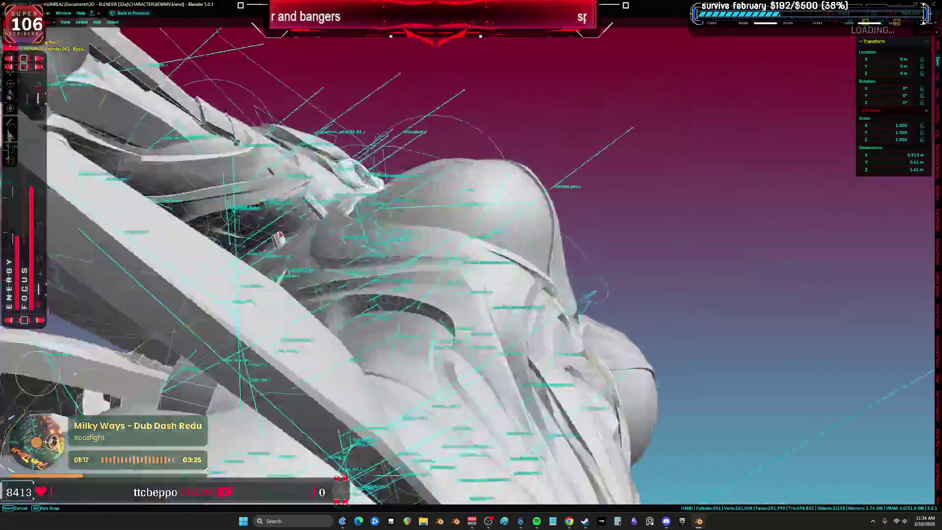
pyautogui.moveTo(540, 280)
pyautogui.mouseDown(button='middle')
pyautogui.moveTo(596, 137)
pyautogui.moveTo(804, 142)
pyautogui.moveTo(78, 131)
pyautogui.moveTo(661, 141)
pyautogui.moveTo(256, 135)
pyautogui.moveTo(168, 121)
pyautogui.moveTo(252, 120)
pyautogui.moveTo(891, 465)
pyautogui.moveTo(523, 492)
pyautogui.mouseUp(button='middle')
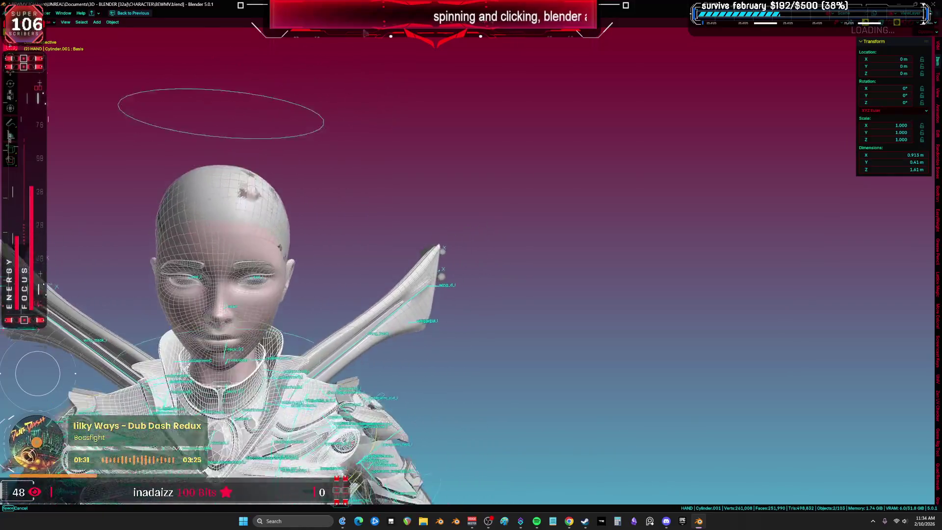
pyautogui.moveTo(550, 62)
pyautogui.mouseDown(button='middle')
pyautogui.moveTo(784, 113)
pyautogui.moveTo(568, 178)
pyautogui.mouseUp(button='middle')
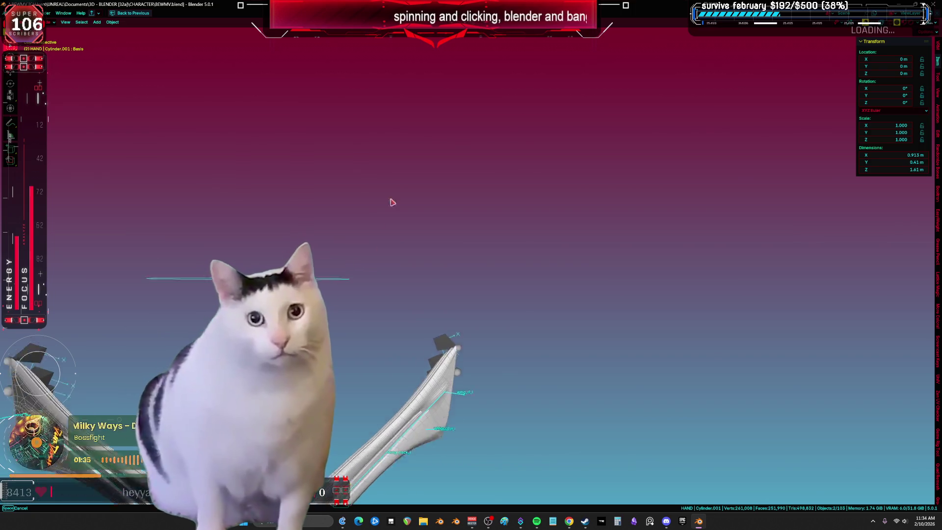
pyautogui.moveTo(408, 44)
pyautogui.mouseDown(button='middle')
pyautogui.moveTo(408, 505)
pyautogui.moveTo(420, 101)
pyautogui.moveTo(412, 344)
pyautogui.moveTo(401, 201)
pyautogui.moveTo(607, 145)
pyautogui.moveTo(713, 73)
pyautogui.moveTo(486, 99)
pyautogui.moveTo(286, 65)
pyautogui.moveTo(466, 221)
pyautogui.moveTo(815, 471)
pyautogui.moveTo(553, 513)
pyautogui.mouseUp(button='middle')
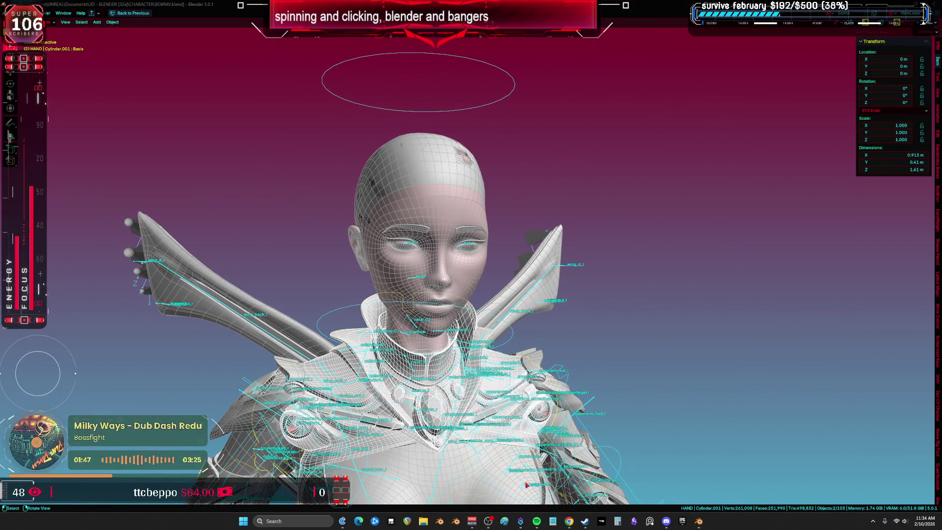
pyautogui.moveTo(427, 340); pyautogui.dragTo(425, 321, button='middle')
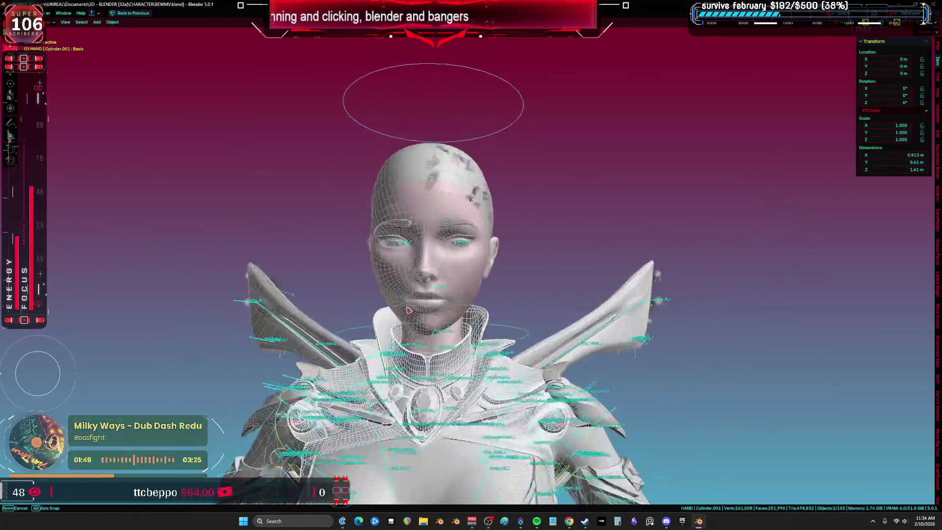
pyautogui.moveTo(431, 305)
pyautogui.mouseDown(button='middle')
pyautogui.moveTo(414, 221)
pyautogui.moveTo(225, 147)
pyautogui.moveTo(343, 197)
pyautogui.moveTo(417, 245)
pyautogui.mouseUp(button='middle')
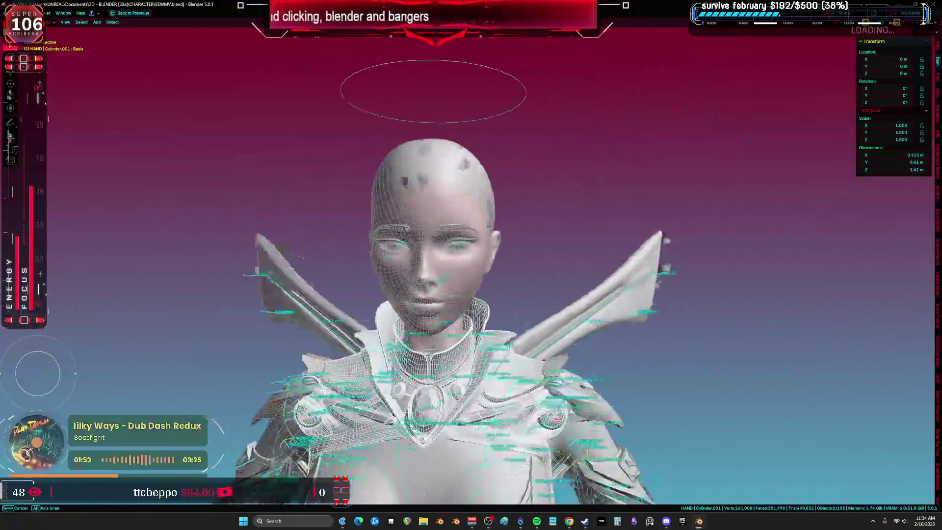
pyautogui.moveTo(417, 246)
pyautogui.mouseDown(button='middle')
pyautogui.moveTo(637, 235)
pyautogui.moveTo(466, 255)
pyautogui.moveTo(732, 461)
pyautogui.moveTo(55, 219)
pyautogui.moveTo(863, 216)
pyautogui.moveTo(785, 226)
pyautogui.moveTo(834, 238)
pyautogui.moveTo(736, 236)
pyautogui.moveTo(880, 277)
pyautogui.moveTo(830, 323)
pyautogui.moveTo(853, 316)
pyautogui.moveTo(852, 303)
pyautogui.mouseUp(button='middle')
# - Settle on a frontal view of the head and zoom the view
pyautogui.moveTo(913, 318)
pyautogui.mouseDown(button='middle')
pyautogui.moveTo(610, 328)
pyautogui.moveTo(174, 163)
pyautogui.moveTo(533, 286)
pyautogui.mouseUp(button='middle')
pyautogui.moveTo(486, 336)
pyautogui.mouseDown(button='middle')
pyautogui.moveTo(491, 471)
pyautogui.moveTo(110, 130)
pyautogui.mouseUp(button='middle')
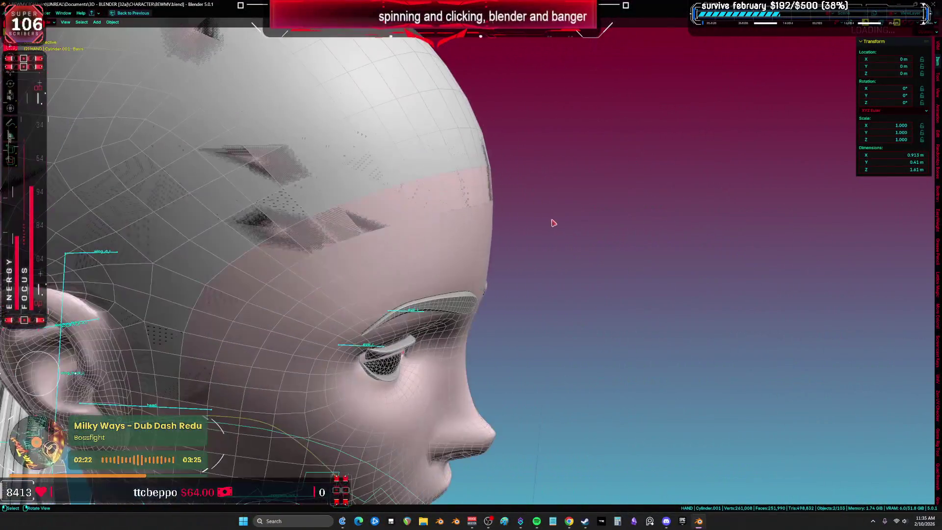
pyautogui.moveTo(553, 223); pyautogui.dragTo(519, 208, button='middle')
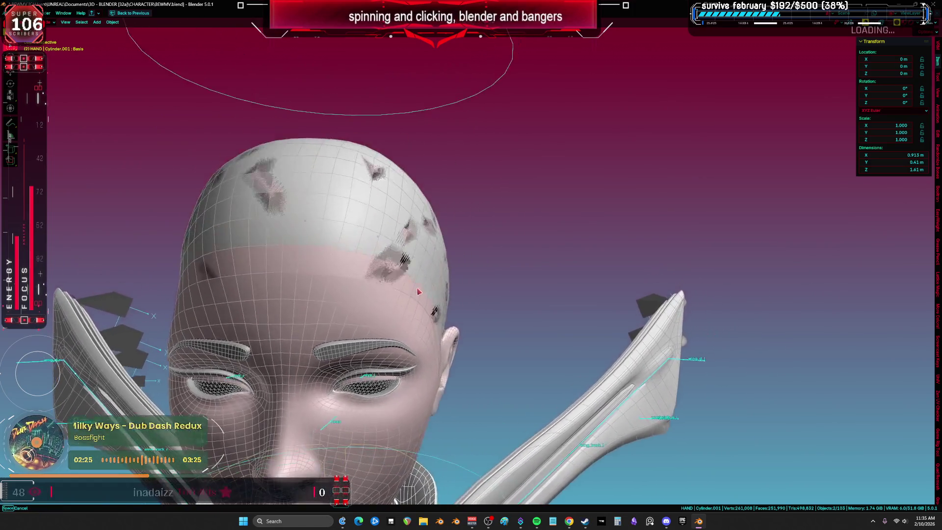
pyautogui.moveTo(436, 285)
pyautogui.mouseDown(button='middle')
pyautogui.moveTo(683, 305)
pyautogui.moveTo(842, 285)
pyautogui.moveTo(921, 321)
pyautogui.moveTo(626, 270)
pyautogui.mouseUp(button='middle')
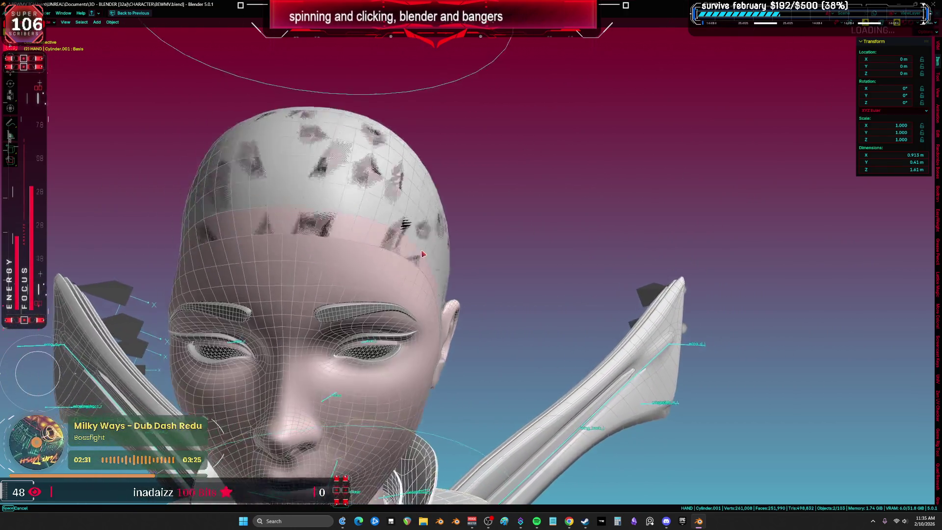
pyautogui.moveTo(539, 300)
pyautogui.mouseDown(button='middle')
pyautogui.moveTo(788, 288)
pyautogui.moveTo(577, 309)
pyautogui.moveTo(584, 482)
pyautogui.mouseUp(button='middle')
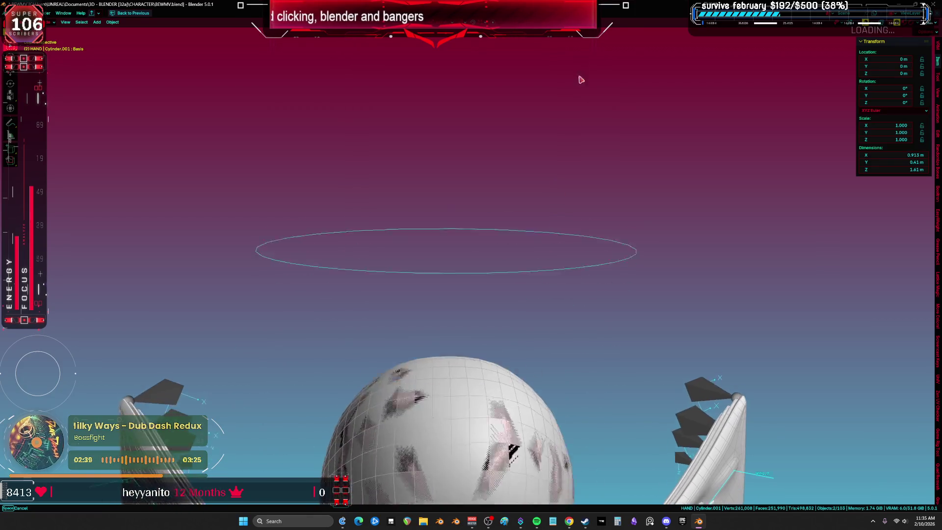
pyautogui.moveTo(580, 87); pyautogui.dragTo(613, 294, button='middle')
pyautogui.scroll(-2, 633, 356)
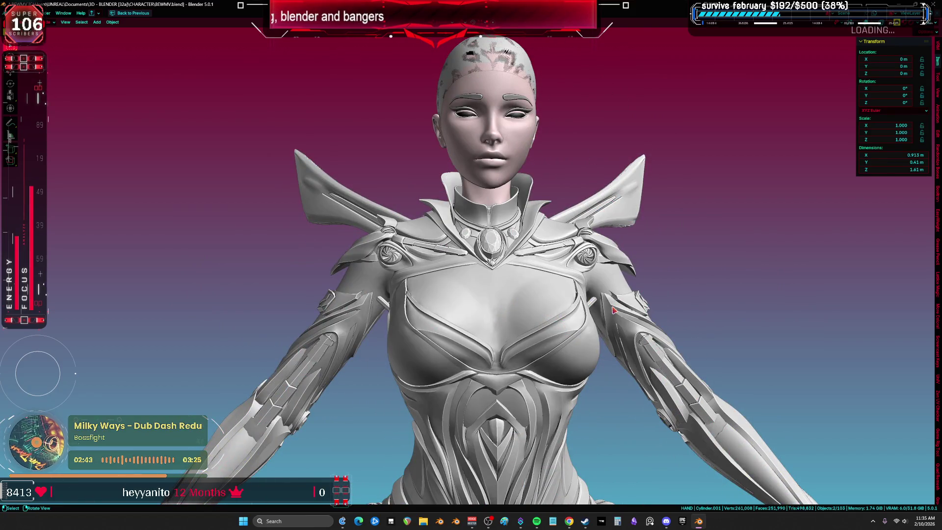
# - Show overlays, select the rig and trackball-rotate the chest bone in Pose Mode to test deformation
pyautogui.hotkey('shift', 'alt', 'z')
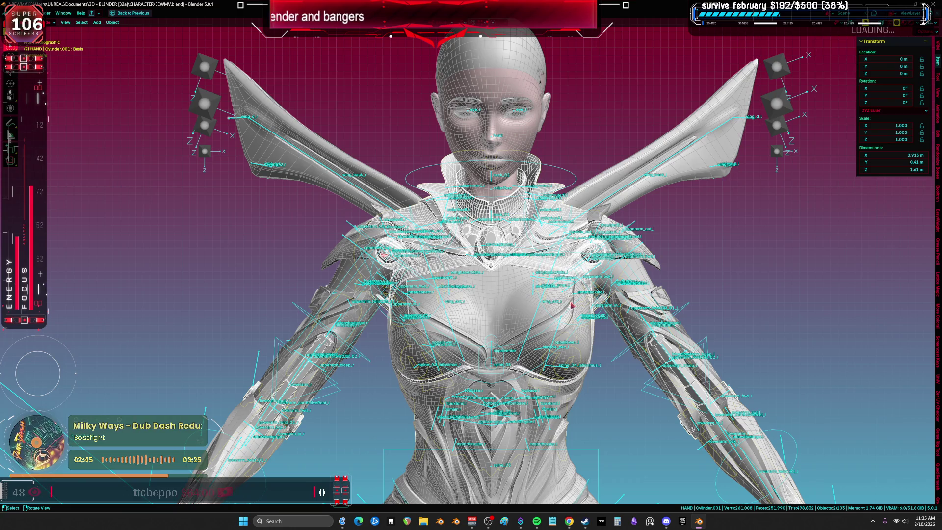
pyautogui.click(549, 331)
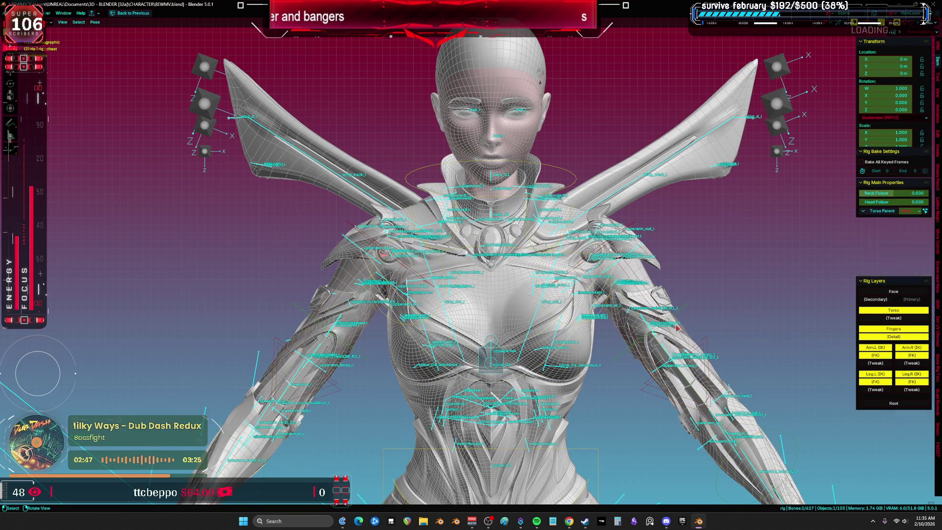
pyautogui.press('r')
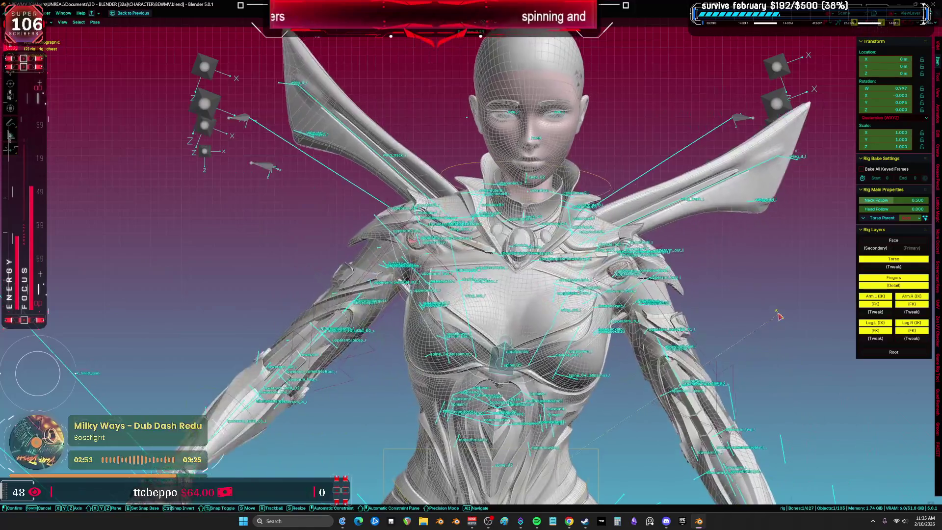
pyautogui.hotkey('shift', 'alt', 'z')
pyautogui.press('r')
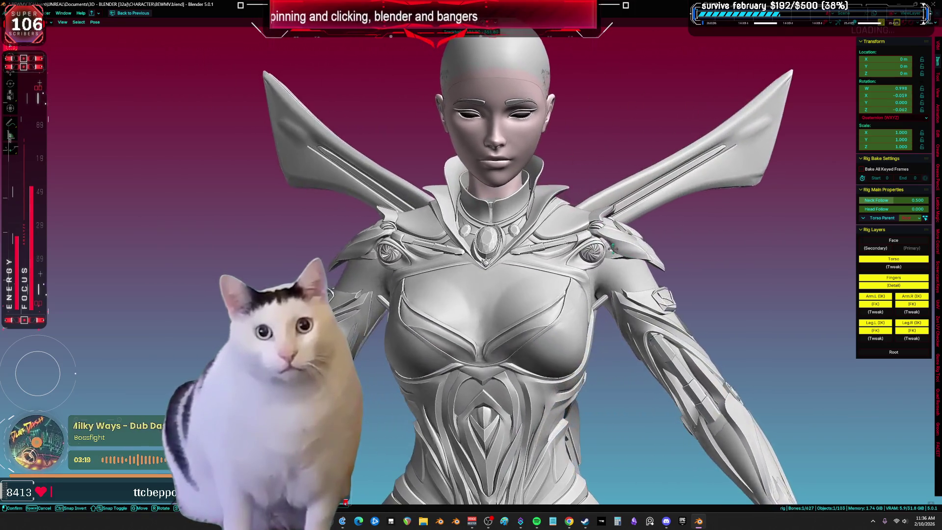
pyautogui.press('Escape')
pyautogui.scroll(-2, 594, 451)
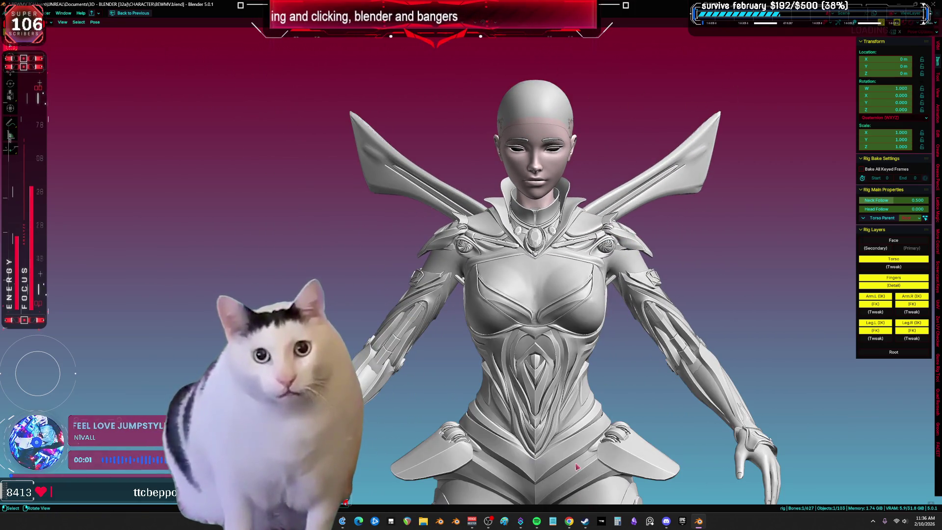
pyautogui.keyDown('shift'); pyautogui.moveTo(576, 482); pyautogui.dragTo(594, 408, button='middle'); pyautogui.keyUp('shift')
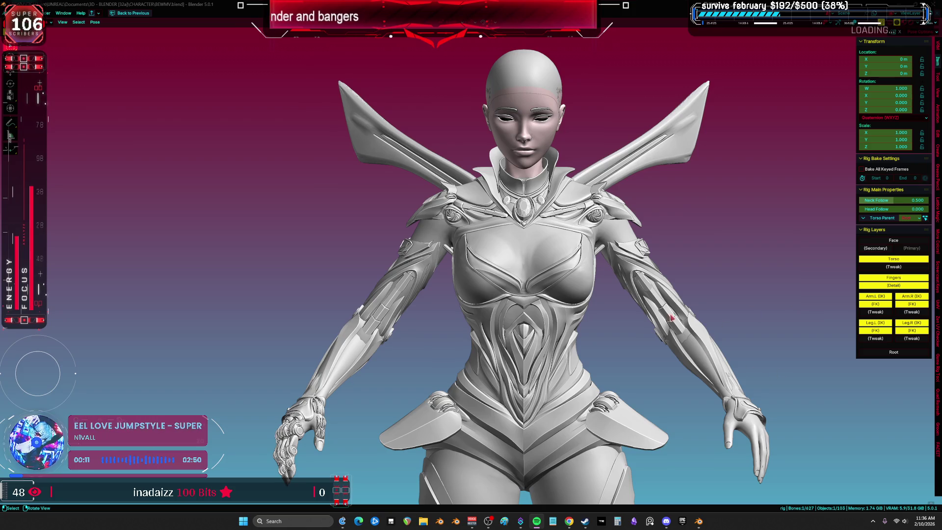
pyautogui.moveTo(682, 328)
pyautogui.mouseDown(button='middle')
pyautogui.moveTo(775, 329)
pyautogui.moveTo(697, 277)
pyautogui.moveTo(579, 275)
pyautogui.moveTo(756, 280)
pyautogui.moveTo(522, 210)
pyautogui.moveTo(701, 196)
pyautogui.moveTo(638, 194)
pyautogui.moveTo(667, 201)
pyautogui.moveTo(588, 206)
pyautogui.moveTo(529, 245)
pyautogui.moveTo(588, 255)
pyautogui.moveTo(515, 268)
pyautogui.moveTo(616, 213)
pyautogui.moveTo(595, 223)
pyautogui.mouseUp(button='middle')
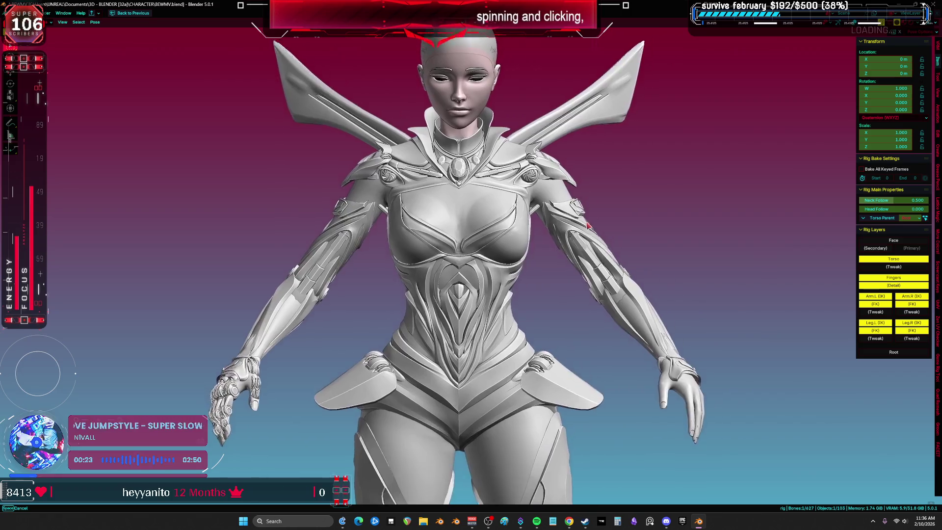
pyautogui.moveTo(664, 222)
pyautogui.keyDown('shift'); pyautogui.mouseDown(button='middle')
pyautogui.moveTo(619, 222)
pyautogui.moveTo(667, 228)
pyautogui.mouseUp(button='middle'); pyautogui.keyUp('shift')
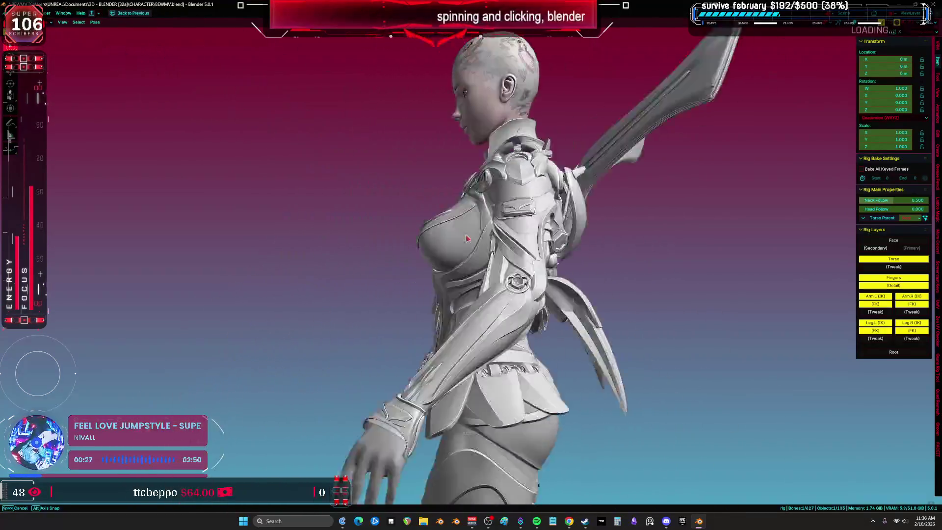
pyautogui.moveTo(414, 246)
pyautogui.mouseDown(button='middle')
pyautogui.moveTo(378, 239)
pyautogui.moveTo(654, 275)
pyautogui.moveTo(495, 259)
pyautogui.mouseUp(button='middle')
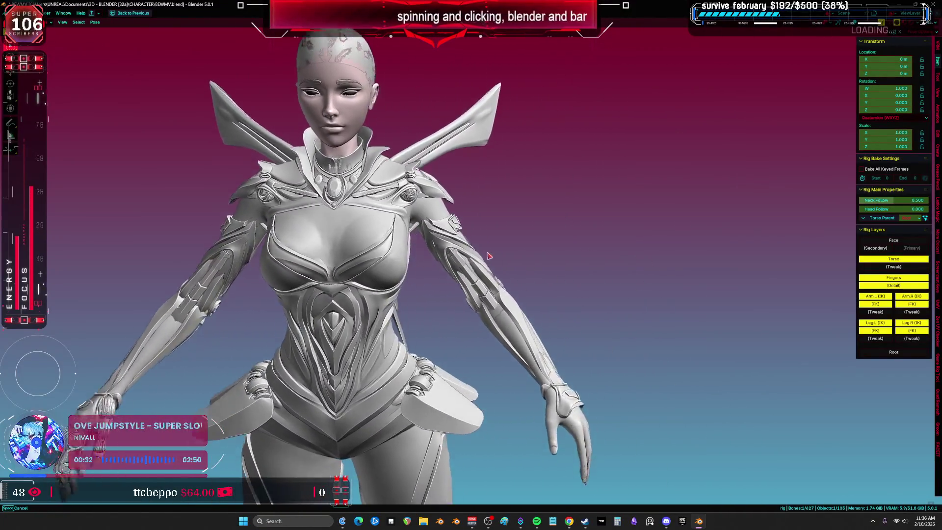
pyautogui.moveTo(564, 235)
pyautogui.mouseDown(button='middle')
pyautogui.moveTo(513, 221)
pyautogui.moveTo(752, 240)
pyautogui.moveTo(675, 160)
pyautogui.moveTo(550, 297)
pyautogui.moveTo(599, 275)
pyautogui.mouseUp(button='middle')
pyautogui.scroll(2, 675, 160)
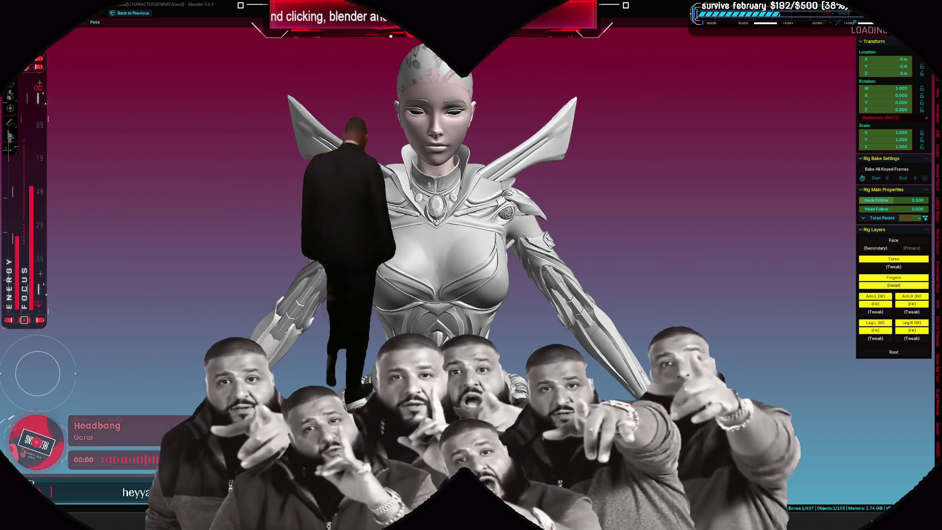
pyautogui.moveTo(554, 241); pyautogui.dragTo(558, 311, button='middle')
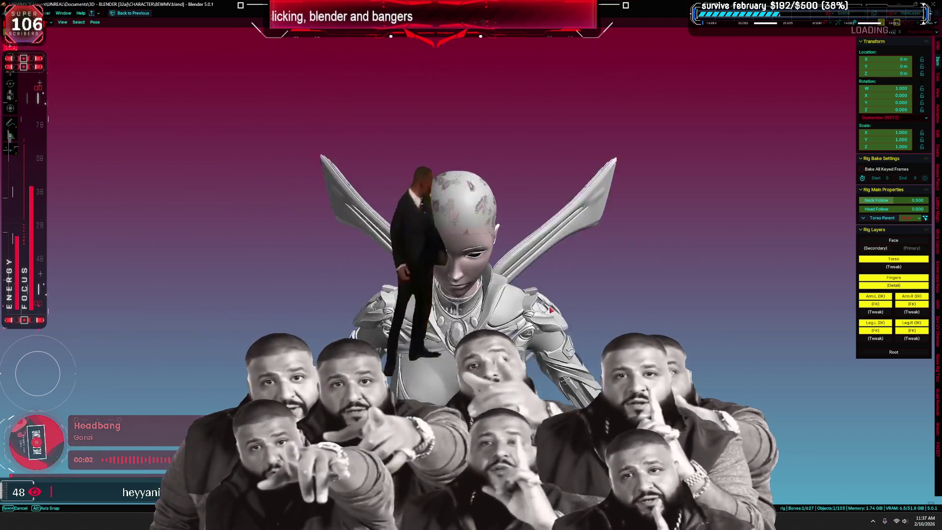
pyautogui.moveTo(563, 271)
pyautogui.mouseDown(button='middle')
pyautogui.moveTo(561, 254)
pyautogui.moveTo(544, 260)
pyautogui.mouseUp(button='middle')
pyautogui.moveTo(555, 303)
pyautogui.mouseDown(button='middle')
pyautogui.moveTo(583, 306)
pyautogui.moveTo(564, 295)
pyautogui.moveTo(675, 296)
pyautogui.mouseUp(button='middle')
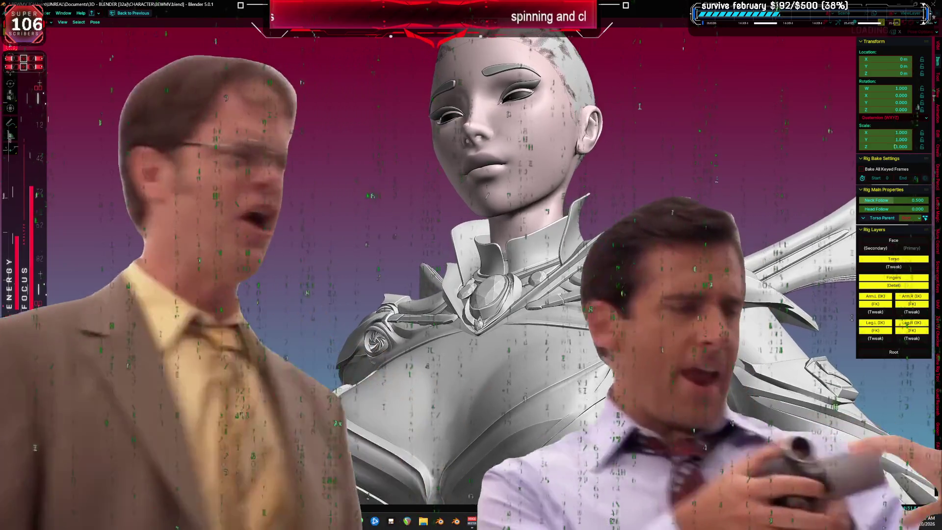
pyautogui.moveTo(676, 296); pyautogui.dragTo(620, 298, button='middle')
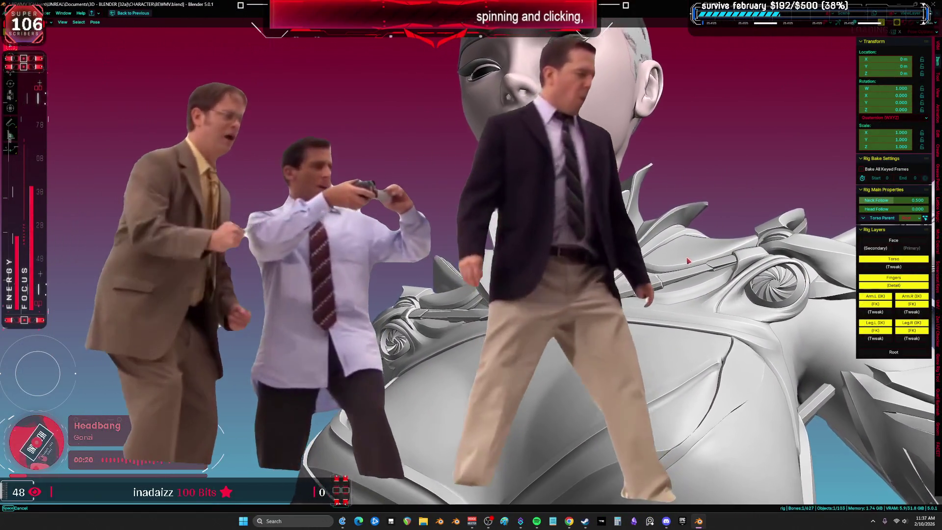
pyautogui.moveTo(688, 260)
pyautogui.mouseDown(button='middle')
pyautogui.moveTo(683, 272)
pyautogui.moveTo(684, 236)
pyautogui.moveTo(694, 280)
pyautogui.moveTo(652, 363)
pyautogui.moveTo(552, 337)
pyautogui.mouseUp(button='middle')
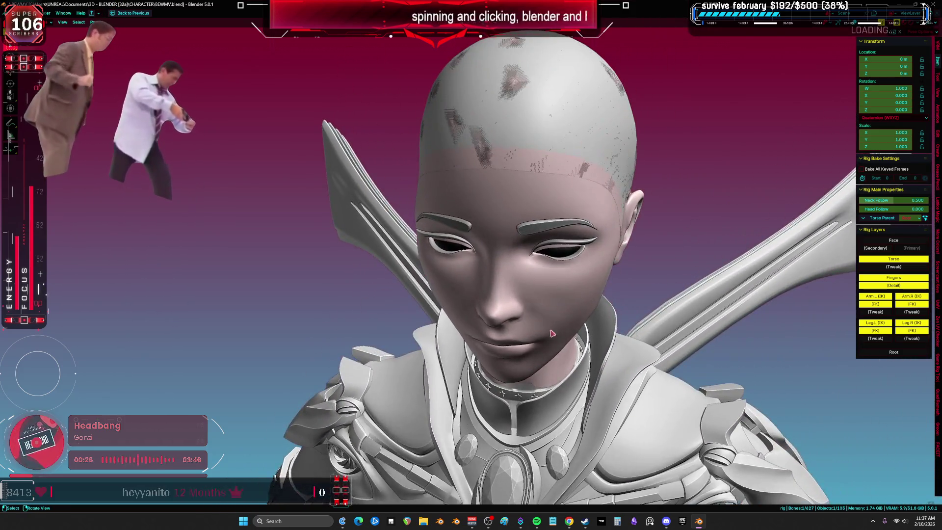
pyautogui.scroll(5, 553, 336)
pyautogui.moveTo(549, 245)
pyautogui.mouseDown(button='middle')
pyautogui.moveTo(491, 255)
pyautogui.moveTo(522, 291)
pyautogui.moveTo(543, 280)
pyautogui.moveTo(517, 286)
pyautogui.mouseUp(button='middle')
pyautogui.scroll(-5, 542, 280)
pyautogui.scroll(-2, 531, 285)
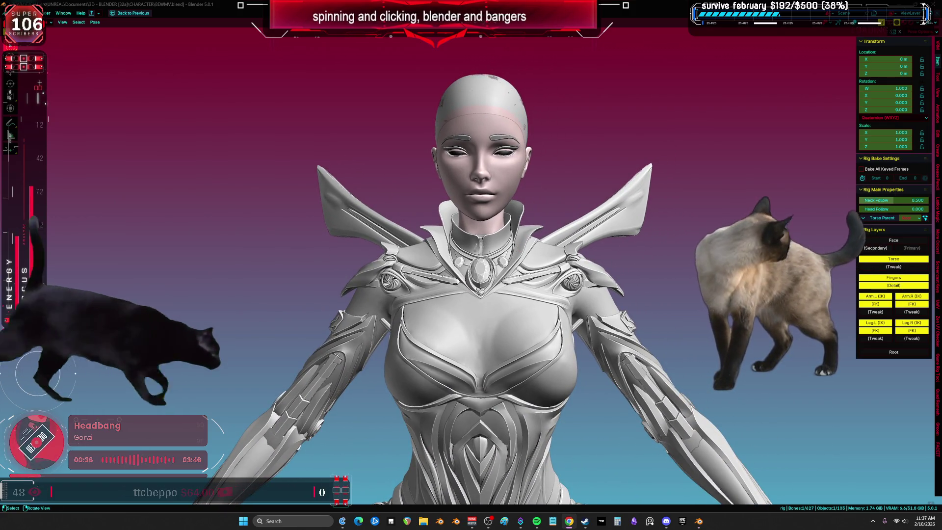
pyautogui.moveTo(531, 285); pyautogui.dragTo(576, 247, button='middle')
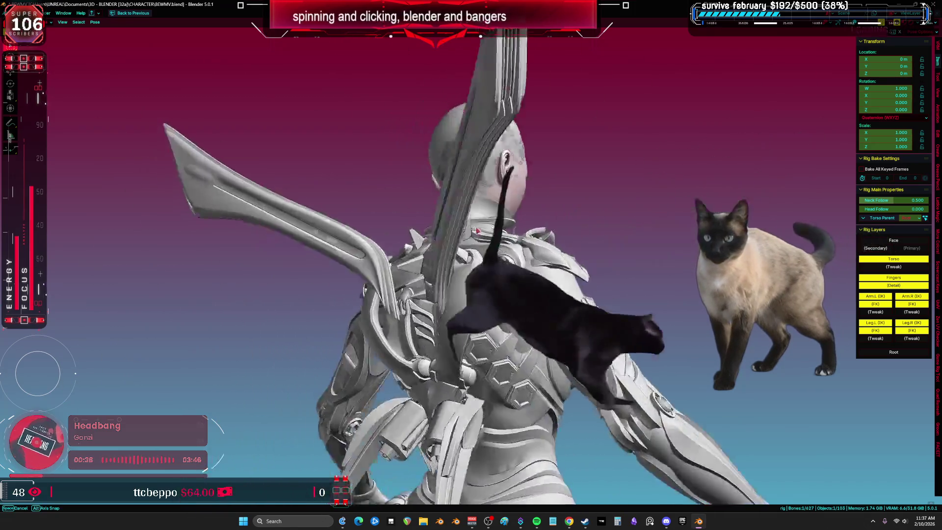
pyautogui.moveTo(304, 258)
pyautogui.mouseDown(button='middle')
pyautogui.moveTo(361, 225)
pyautogui.moveTo(735, 245)
pyautogui.moveTo(652, 258)
pyautogui.moveTo(392, 250)
pyautogui.moveTo(613, 255)
pyautogui.moveTo(540, 245)
pyautogui.mouseUp(button='middle')
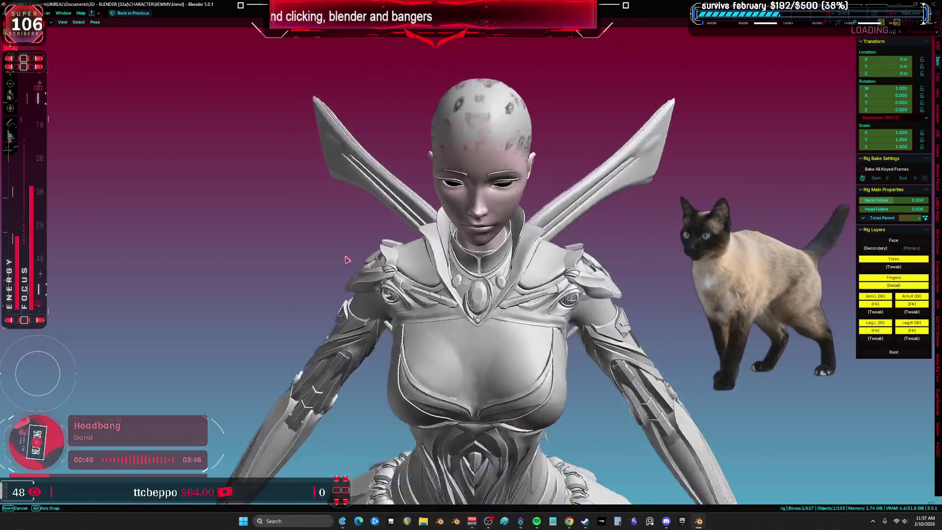
pyautogui.moveTo(346, 259)
pyautogui.mouseDown(button='middle')
pyautogui.moveTo(658, 237)
pyautogui.moveTo(98, 260)
pyautogui.moveTo(196, 255)
pyautogui.moveTo(90, 237)
pyautogui.moveTo(80, 198)
pyautogui.mouseUp(button='middle')
pyautogui.moveTo(227, 120)
pyautogui.mouseDown(button='middle')
pyautogui.moveTo(840, 203)
pyautogui.moveTo(54, 196)
pyautogui.moveTo(134, 155)
pyautogui.moveTo(835, 92)
pyautogui.moveTo(379, 498)
pyautogui.moveTo(429, 174)
pyautogui.mouseUp(button='middle')
pyautogui.moveTo(374, 136); pyautogui.dragTo(365, 193, button='middle')
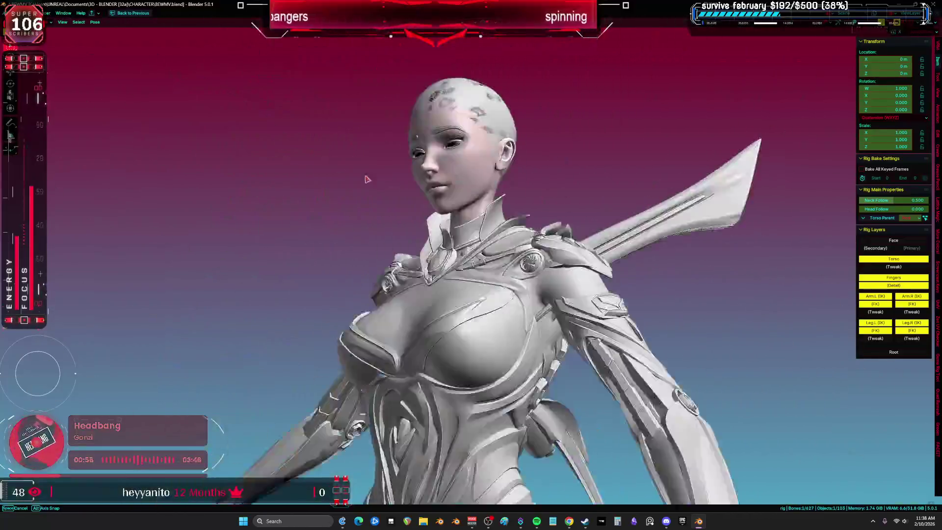
pyautogui.moveTo(632, 207); pyautogui.dragTo(155, 259, button='middle')
pyautogui.moveTo(401, 274)
pyautogui.mouseDown(button='middle')
pyautogui.moveTo(200, 315)
pyautogui.moveTo(777, 326)
pyautogui.moveTo(589, 245)
pyautogui.moveTo(401, 199)
pyautogui.mouseUp(button='middle')
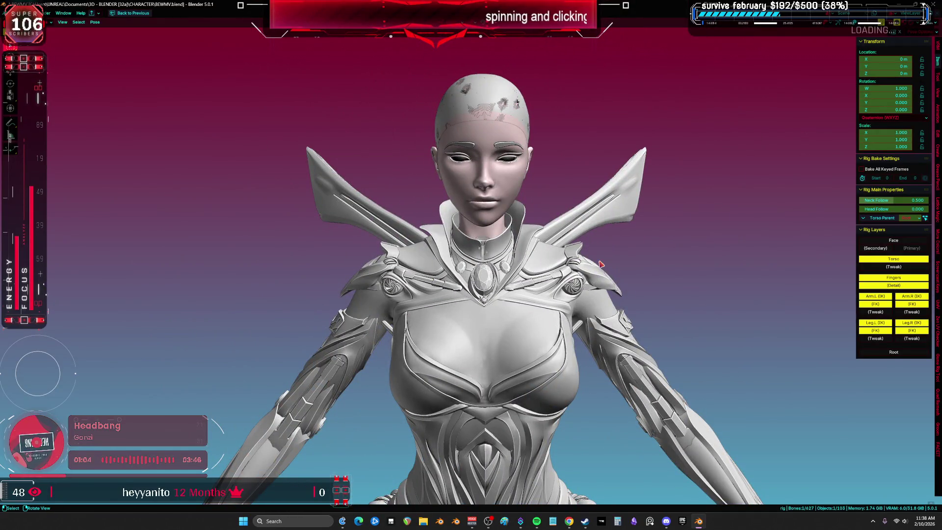
pyautogui.moveTo(712, 252)
pyautogui.mouseDown(button='middle')
pyautogui.moveTo(708, 235)
pyautogui.moveTo(578, 301)
pyautogui.moveTo(763, 343)
pyautogui.moveTo(770, 311)
pyautogui.moveTo(574, 304)
pyautogui.moveTo(786, 288)
pyautogui.moveTo(806, 345)
pyautogui.moveTo(591, 326)
pyautogui.moveTo(798, 302)
pyautogui.moveTo(650, 302)
pyautogui.moveTo(710, 267)
pyautogui.moveTo(595, 294)
pyautogui.moveTo(748, 354)
pyautogui.moveTo(839, 114)
pyautogui.moveTo(662, 98)
pyautogui.mouseUp(button='middle')
pyautogui.moveTo(523, 224)
pyautogui.keyDown('shift'); pyautogui.mouseDown(button='middle')
pyautogui.moveTo(726, 231)
pyautogui.moveTo(680, 242)
pyautogui.moveTo(672, 274)
pyautogui.moveTo(649, 283)
pyautogui.mouseUp(button='middle'); pyautogui.keyUp('shift')
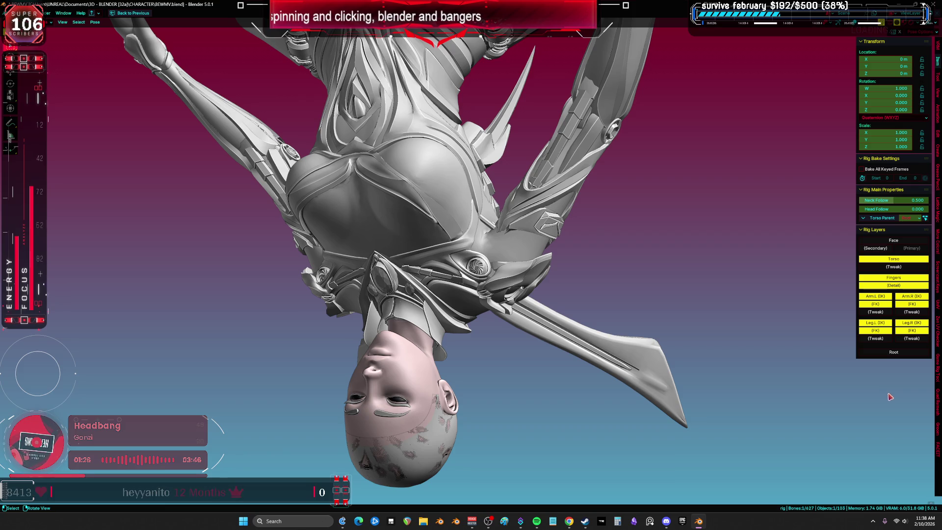
pyautogui.moveTo(398, 340)
pyautogui.mouseDown(button='middle')
pyautogui.moveTo(517, 326)
pyautogui.moveTo(569, 300)
pyautogui.moveTo(591, 294)
pyautogui.moveTo(559, 305)
pyautogui.moveTo(608, 297)
pyautogui.moveTo(564, 302)
pyautogui.moveTo(584, 301)
pyautogui.moveTo(805, 164)
pyautogui.moveTo(818, 143)
pyautogui.moveTo(774, 135)
pyautogui.moveTo(773, 144)
pyautogui.moveTo(698, 141)
pyautogui.moveTo(774, 119)
pyautogui.moveTo(676, 128)
pyautogui.mouseUp(button='middle')
pyautogui.press('KP_1')
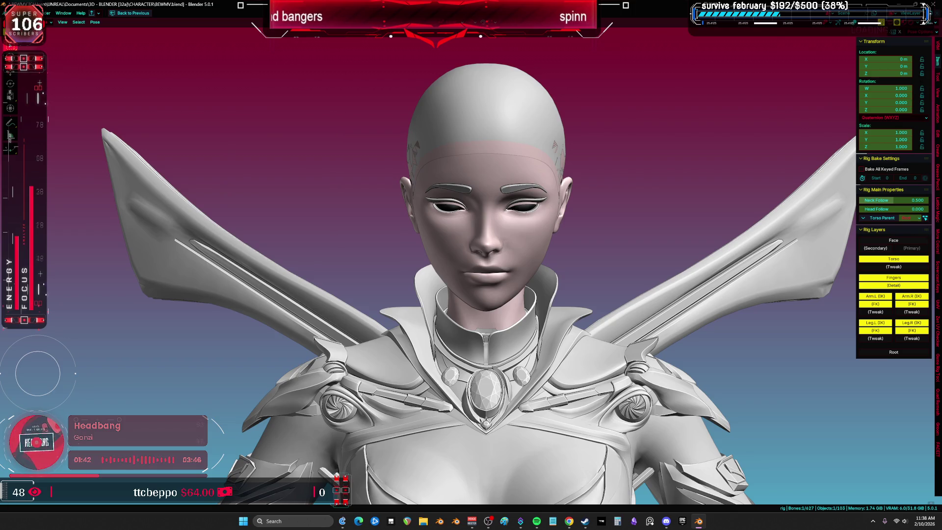
# - Select the upper_arm_fk.R bone with overlays visible and start rotating it outward
pyautogui.moveTo(826, 287)
pyautogui.keyDown('shift'); pyautogui.mouseDown(button='middle')
pyautogui.moveTo(838, 304)
pyautogui.moveTo(824, 422)
pyautogui.moveTo(811, 304)
pyautogui.mouseUp(button='middle'); pyautogui.keyUp('shift')
pyautogui.moveTo(581, 259)
pyautogui.mouseDown(button='middle')
pyautogui.moveTo(224, 70)
pyautogui.moveTo(521, 390)
pyautogui.moveTo(535, 380)
pyautogui.mouseUp(button='middle')
pyautogui.scroll(-5, 539, 375)
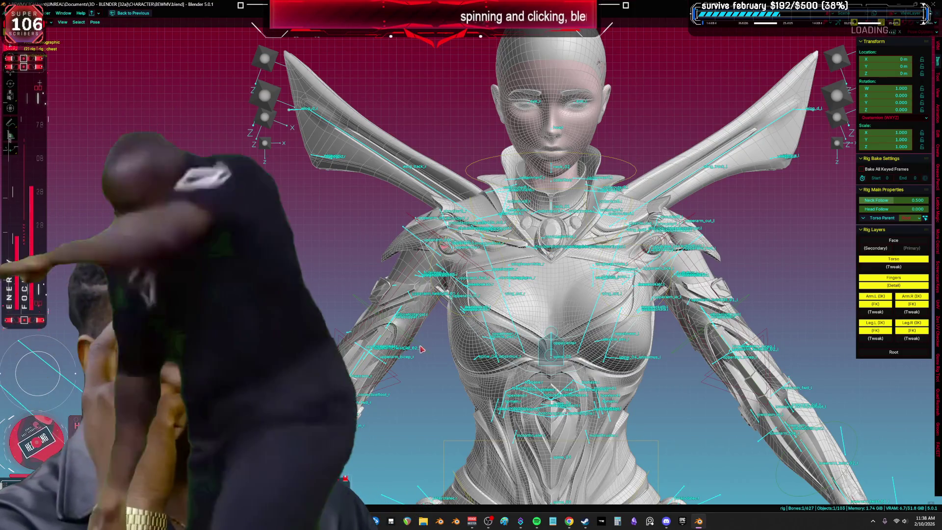
pyautogui.keyDown('shift'); pyautogui.click(491, 349); pyautogui.keyUp('shift')
pyautogui.hotkey('shift', 'alt', 'z')
pyautogui.press('r')
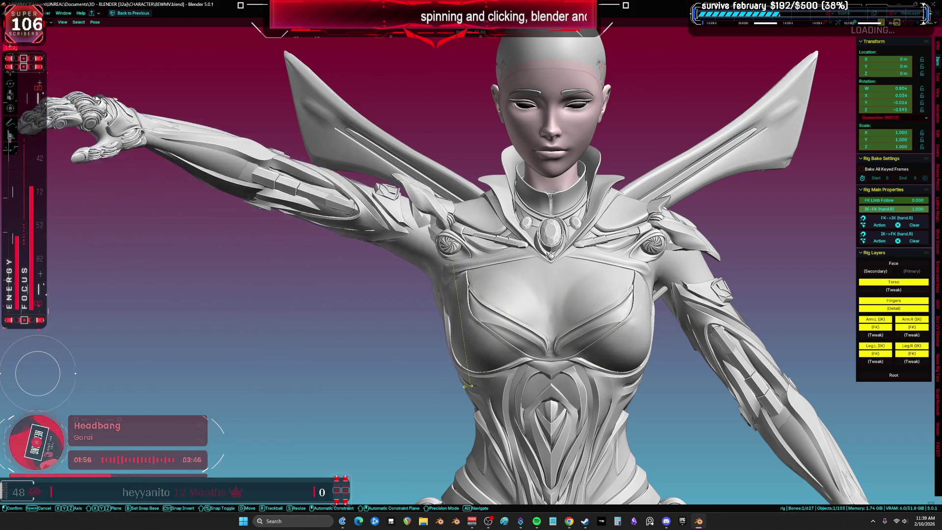
# - Confirm the right upper arm rotation, raise it further and orbit to inspect the pose
pyautogui.click(426, 388)
pyautogui.moveTo(426, 387)
pyautogui.mouseDown(button='middle')
pyautogui.moveTo(479, 416)
pyautogui.moveTo(570, 301)
pyautogui.mouseUp(button='middle')
pyautogui.press('r')
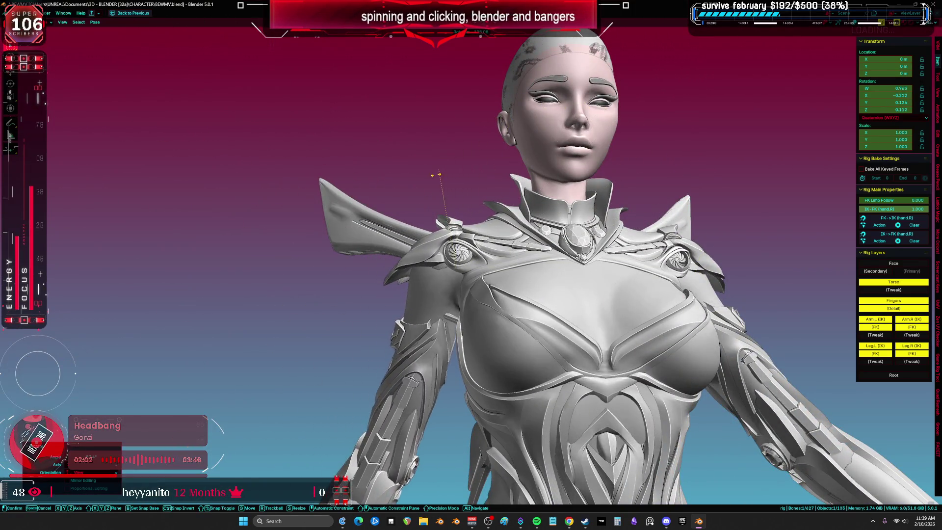
pyautogui.click(532, 197)
pyautogui.moveTo(532, 197)
pyautogui.mouseDown(button='middle')
pyautogui.moveTo(508, 251)
pyautogui.moveTo(546, 258)
pyautogui.mouseUp(button='middle')
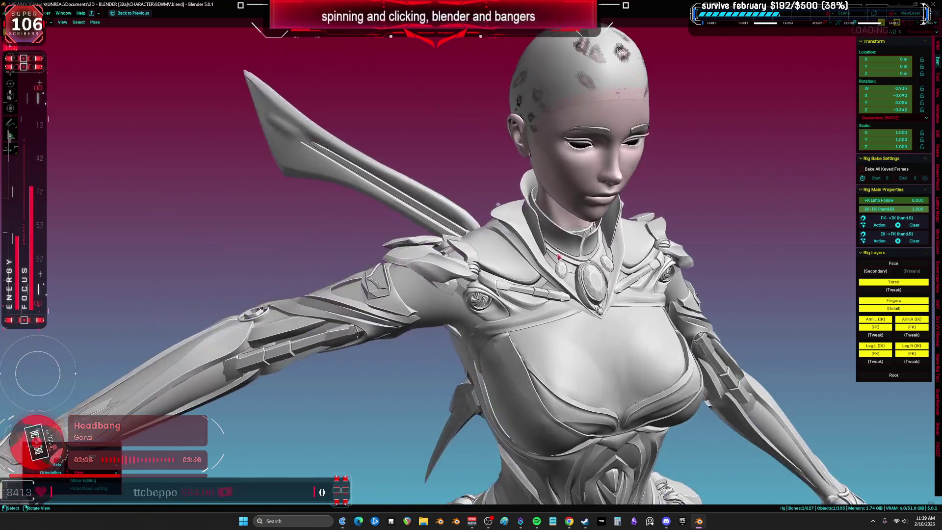
pyautogui.moveTo(577, 213)
pyautogui.mouseDown(button='middle')
pyautogui.moveTo(590, 204)
pyautogui.moveTo(185, 206)
pyautogui.moveTo(258, 202)
pyautogui.moveTo(236, 207)
pyautogui.mouseUp(button='middle')
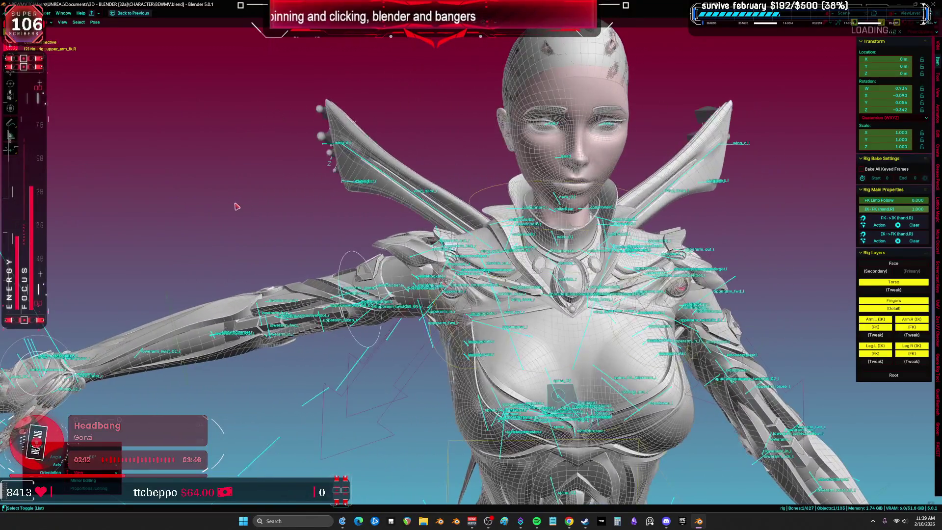
# - Select all bones and apply Clear User Transforms to reset the pose
pyautogui.press('a')
pyautogui.rightClick(269, 224)
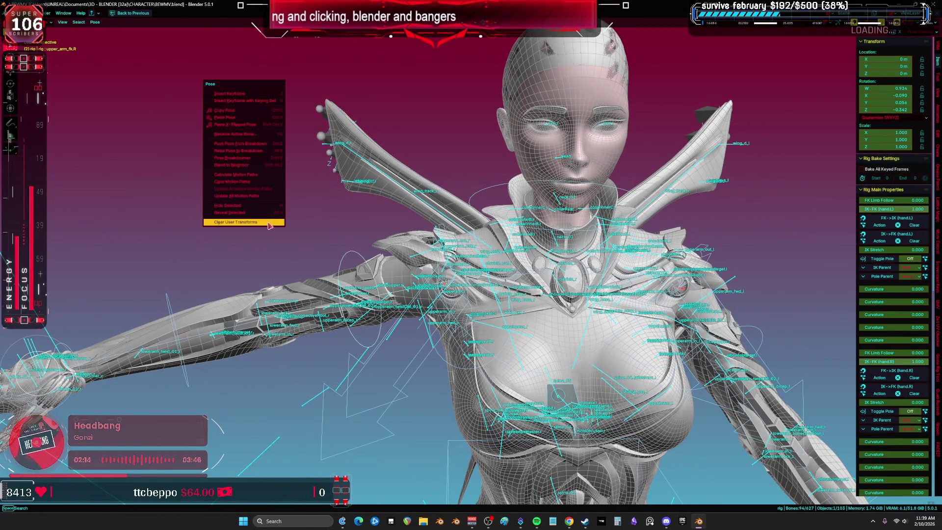
pyautogui.click(269, 225)
pyautogui.moveTo(269, 225); pyautogui.dragTo(373, 250, button='middle')
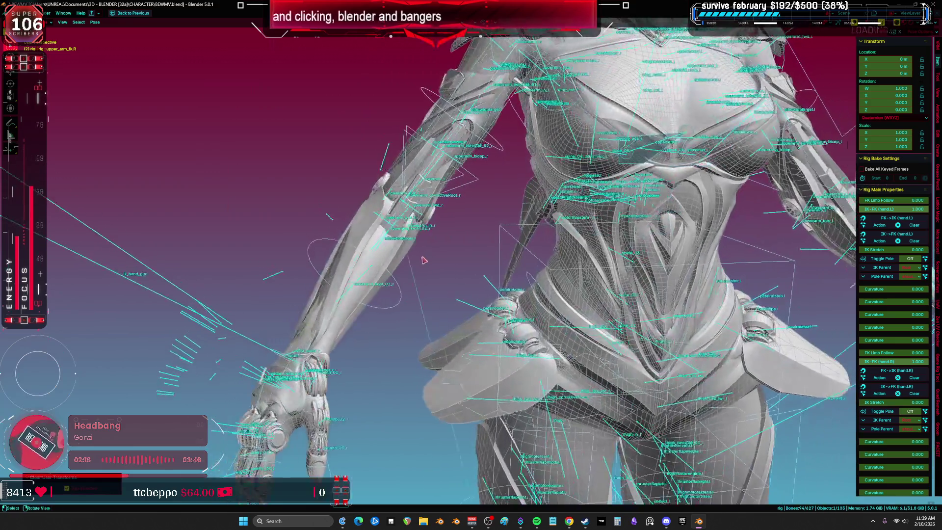
# - Select the hand.R control and close in on the right hand
pyautogui.click(399, 287)
pyautogui.moveTo(400, 287); pyautogui.dragTo(543, 394, button='middle')
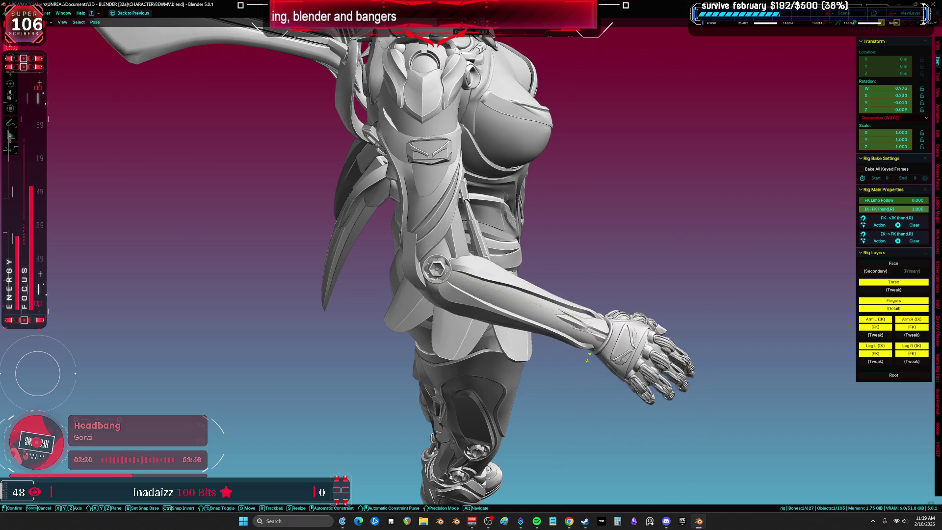
pyautogui.rightClick(587, 357)
pyautogui.moveTo(607, 343)
pyautogui.mouseDown(button='middle')
pyautogui.moveTo(454, 219)
pyautogui.moveTo(499, 240)
pyautogui.moveTo(463, 223)
pyautogui.moveTo(472, 227)
pyautogui.mouseUp(button='middle')
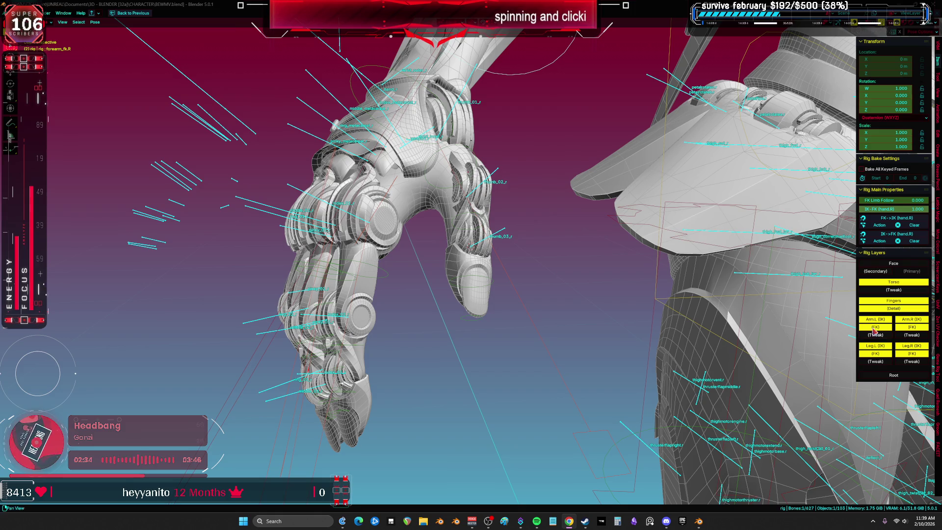
# - Inspect the robotic hand from above in orthographic view, then bring the BewmVretopo6 window forward
pyautogui.moveTo(421, 183); pyautogui.dragTo(394, 216, button='middle')
pyautogui.press('KP_5')
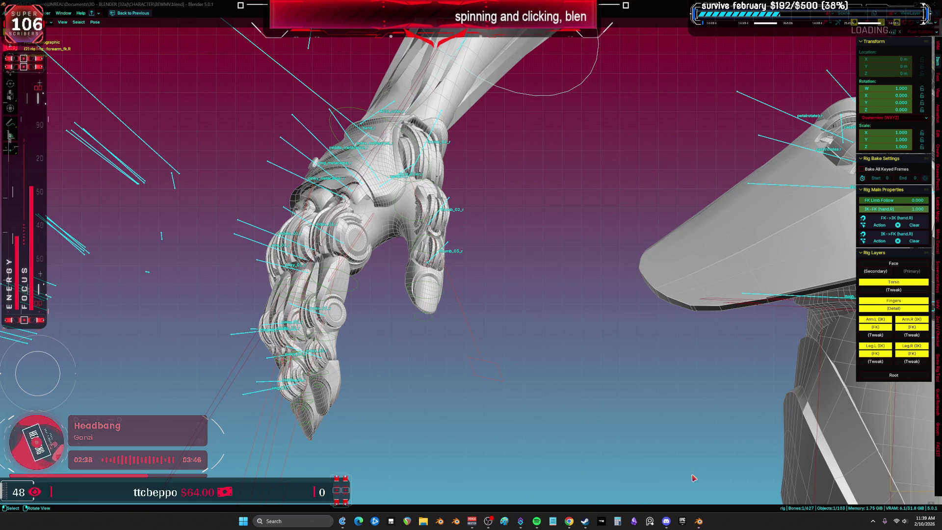
pyautogui.moveTo(572, 283)
pyautogui.mouseDown(button='middle')
pyautogui.moveTo(631, 319)
pyautogui.moveTo(930, 336)
pyautogui.moveTo(864, 345)
pyautogui.moveTo(729, 311)
pyautogui.moveTo(505, 312)
pyautogui.moveTo(582, 296)
pyautogui.moveTo(803, 378)
pyautogui.moveTo(794, 309)
pyautogui.moveTo(874, 346)
pyautogui.moveTo(820, 322)
pyautogui.mouseUp(button='middle')
pyautogui.moveTo(697, 291)
pyautogui.mouseDown(button='middle')
pyautogui.moveTo(607, 270)
pyautogui.moveTo(492, 155)
pyautogui.moveTo(676, 176)
pyautogui.moveTo(736, 264)
pyautogui.moveTo(686, 294)
pyautogui.moveTo(700, 307)
pyautogui.moveTo(570, 299)
pyautogui.moveTo(554, 129)
pyautogui.moveTo(669, 172)
pyautogui.moveTo(778, 257)
pyautogui.moveTo(686, 294)
pyautogui.moveTo(497, 284)
pyautogui.moveTo(423, 292)
pyautogui.moveTo(647, 288)
pyautogui.moveTo(728, 273)
pyautogui.moveTo(676, 495)
pyautogui.mouseUp(button='middle')
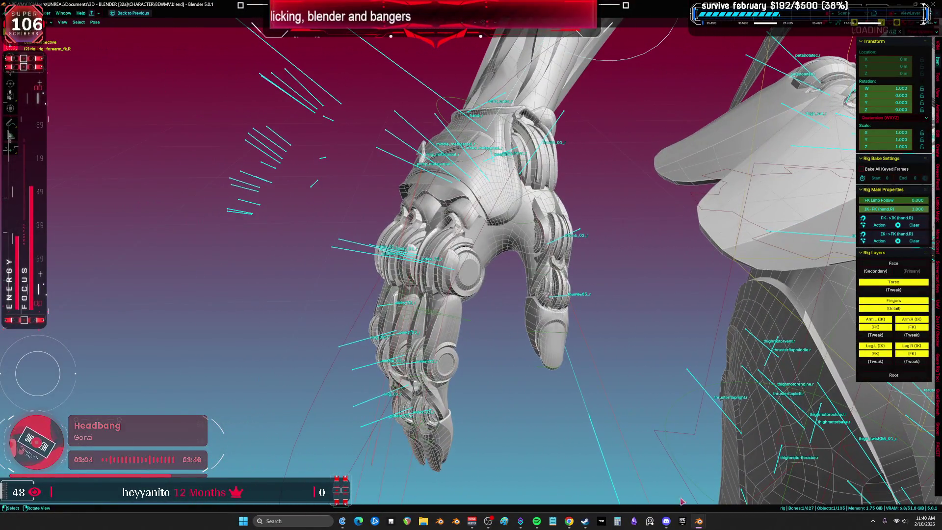
pyautogui.click(740, 477)
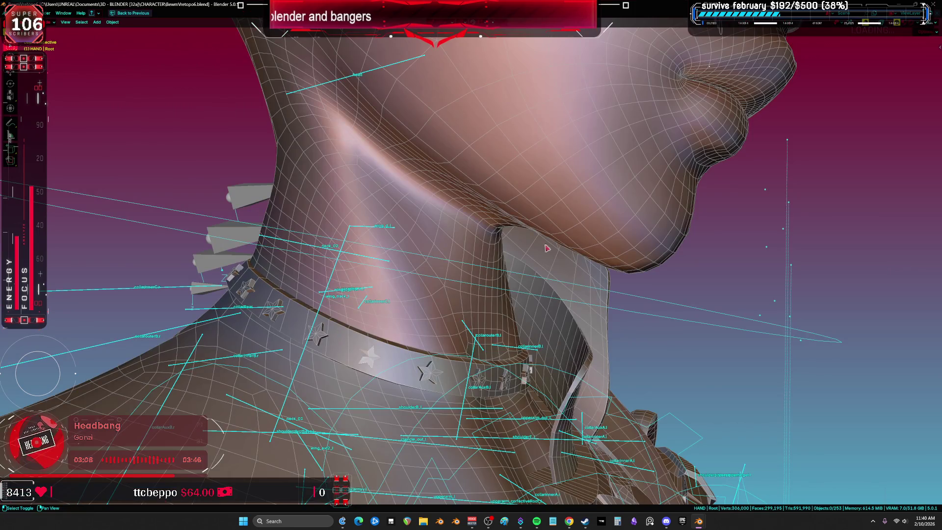
# - Leave Cylinder.001 as the only selection, then return to BewmVretopo6 and orbit to the shoulder
pyautogui.keyDown('shift'); pyautogui.moveTo(590, 304); pyautogui.dragTo(704, 351, button='middle'); pyautogui.keyUp('shift')
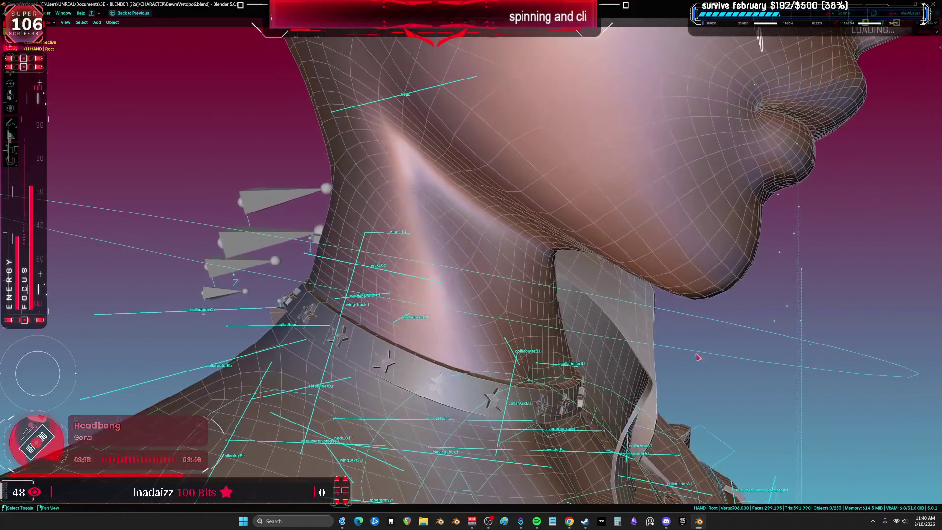
pyautogui.click(542, 362)
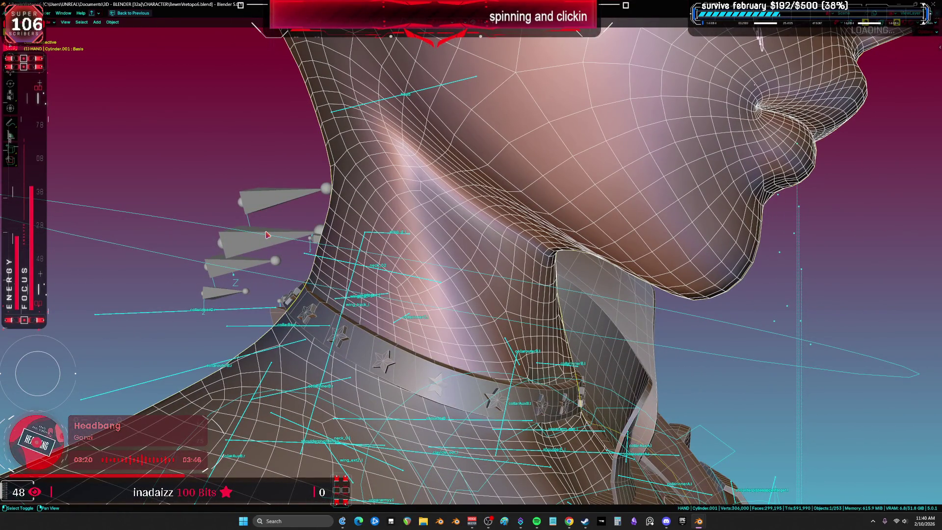
pyautogui.moveTo(233, 169); pyautogui.dragTo(398, 188, button='middle')
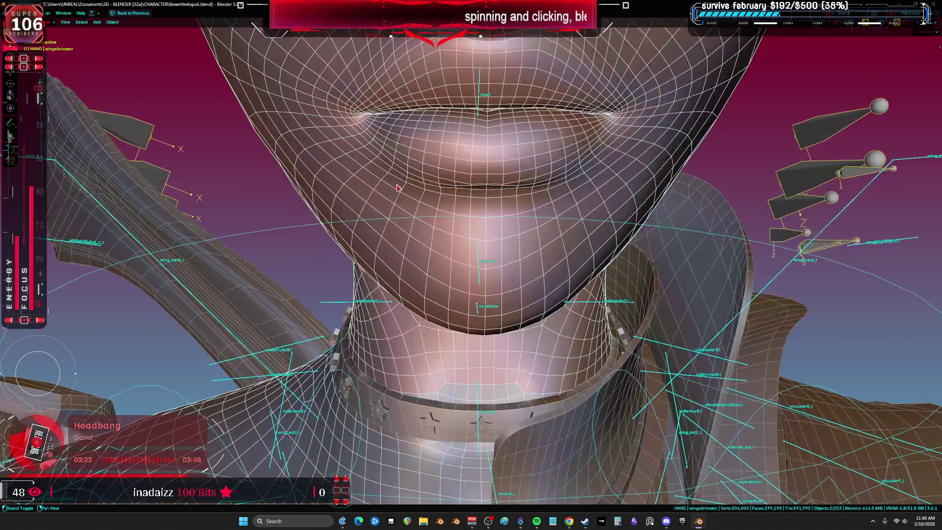
pyautogui.keyDown('shift'); pyautogui.click(422, 256); pyautogui.keyUp('shift')
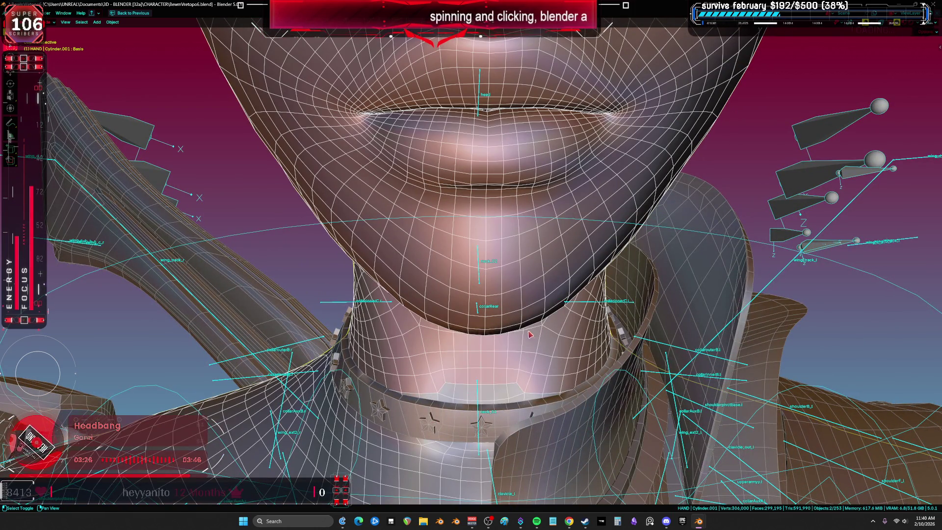
pyautogui.click(673, 488)
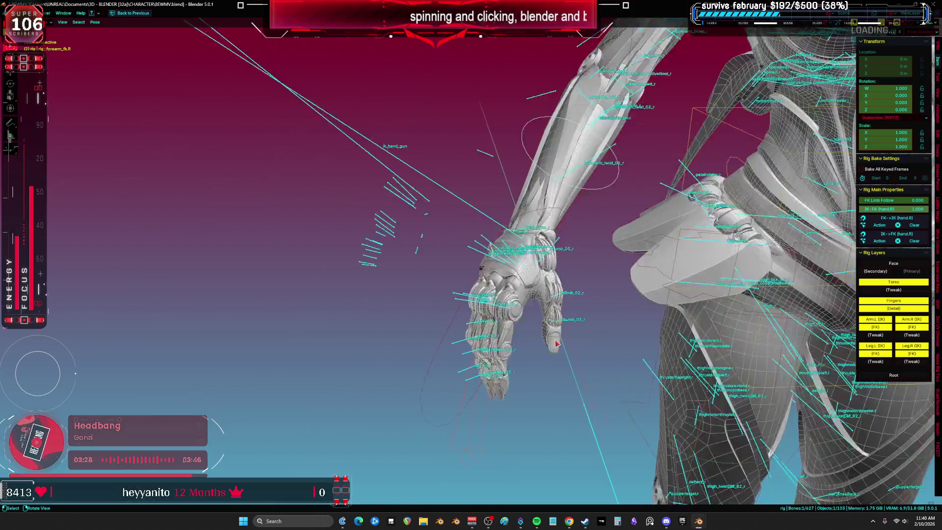
pyautogui.hotkey('alt', 'Tab')
pyautogui.moveTo(462, 252)
pyautogui.mouseDown(button='middle')
pyautogui.moveTo(461, 232)
pyautogui.moveTo(530, 291)
pyautogui.moveTo(624, 278)
pyautogui.mouseUp(button='middle')
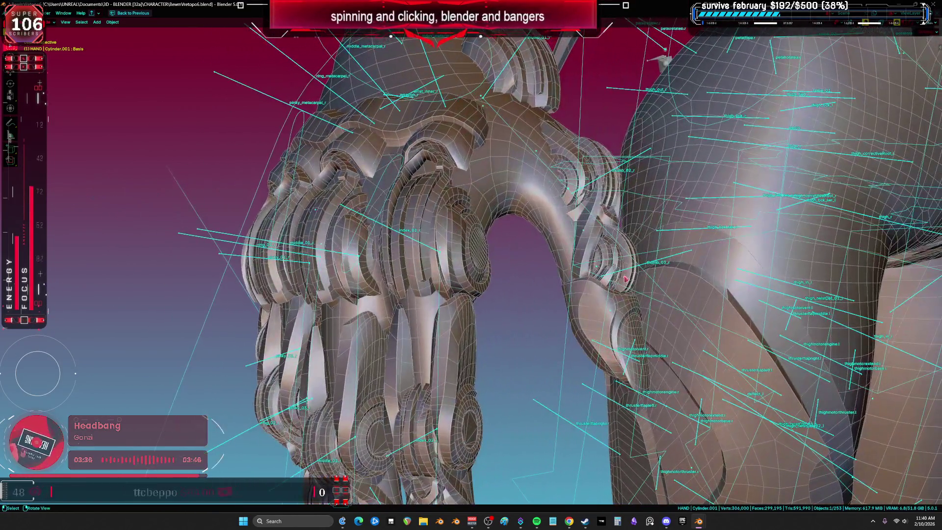
# - Show the transform sidebar and hide the Cylinder.001 shell to reveal the hand parts beneath
pyautogui.moveTo(493, 320)
pyautogui.keyDown('shift'); pyautogui.mouseDown(button='middle')
pyautogui.moveTo(476, 227)
pyautogui.moveTo(533, 251)
pyautogui.mouseUp(button='middle'); pyautogui.keyUp('shift')
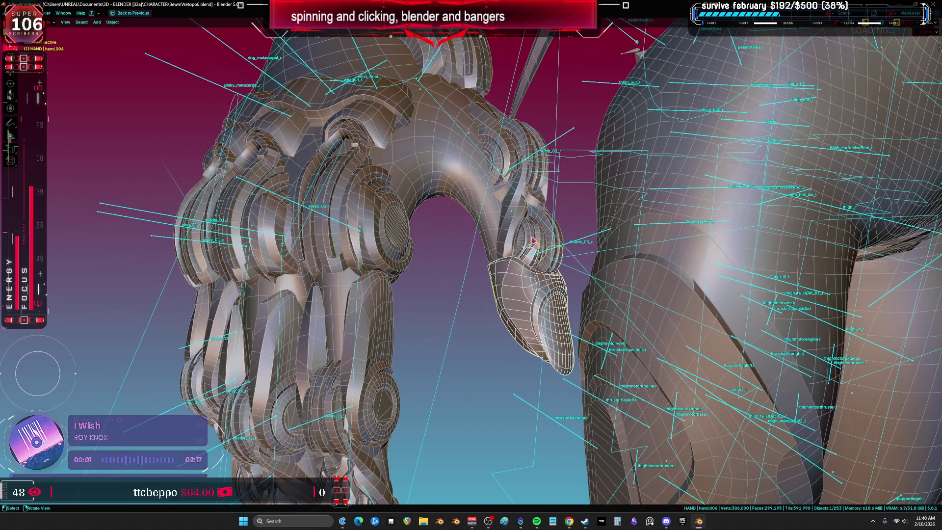
pyautogui.press('n')
pyautogui.moveTo(489, 262); pyautogui.dragTo(398, 193, button='middle')
pyautogui.click(396, 191)
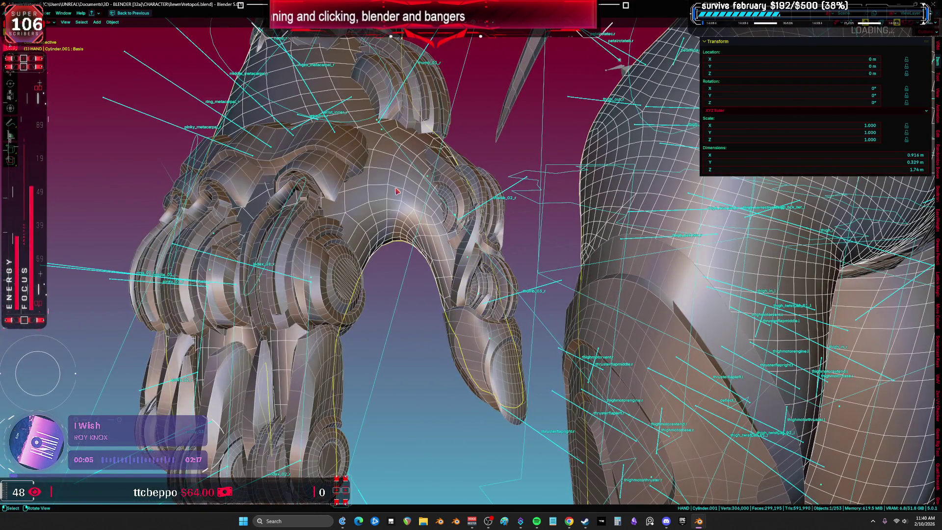
pyautogui.press('h')
pyautogui.keyDown('shift'); pyautogui.moveTo(422, 135); pyautogui.dragTo(379, 190, button='middle'); pyautogui.keyUp('shift')
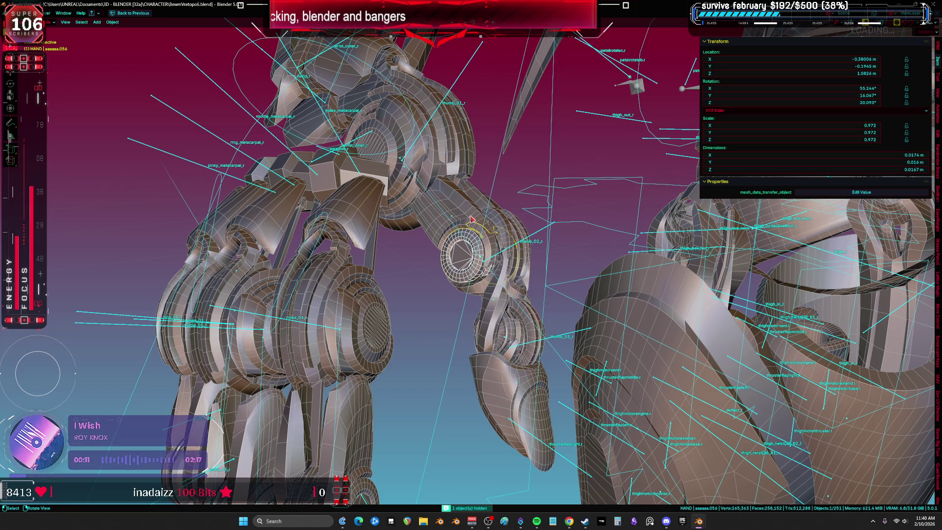
pyautogui.moveTo(533, 239); pyautogui.dragTo(521, 242, button='middle')
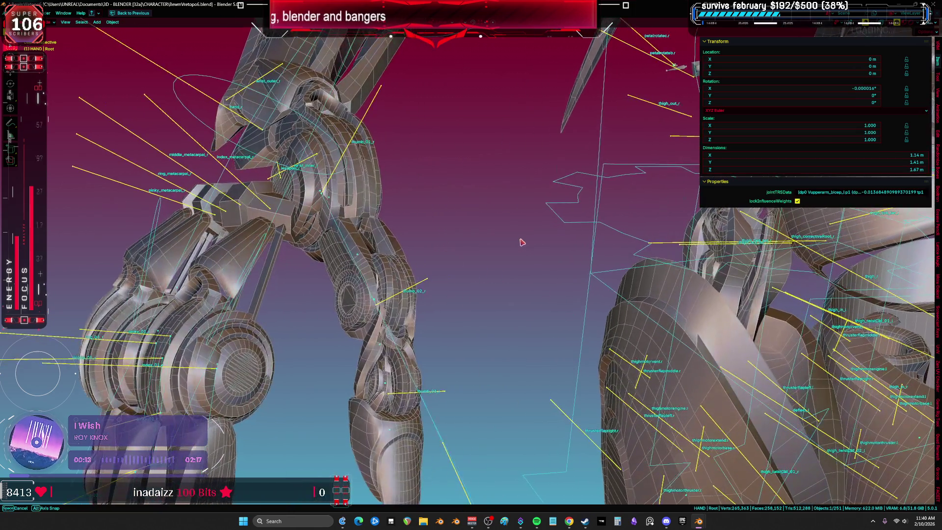
# - Hide the rig, switch to wireframe shading and restore the multi-panel layout
pyautogui.press('h')
pyautogui.moveTo(459, 280)
pyautogui.mouseDown(button='middle')
pyautogui.moveTo(481, 259)
pyautogui.moveTo(476, 364)
pyautogui.mouseUp(button='middle')
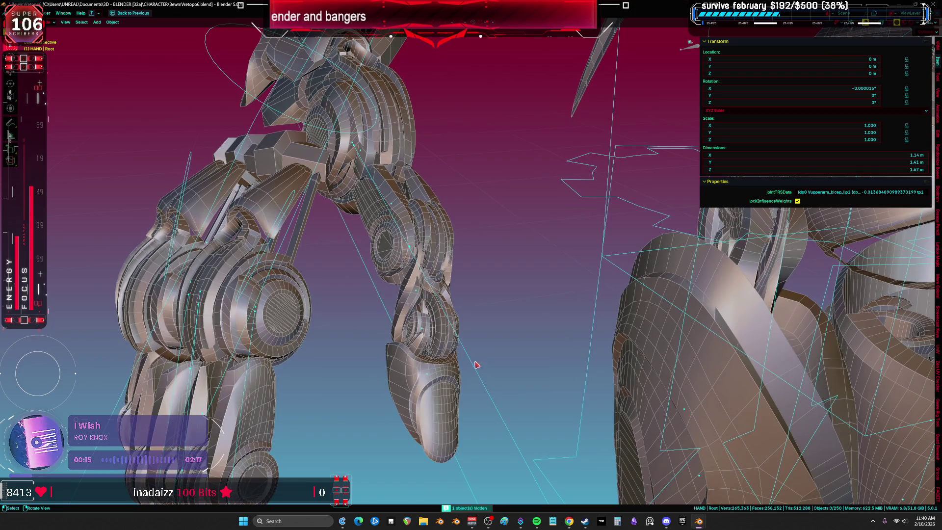
pyautogui.press('h')
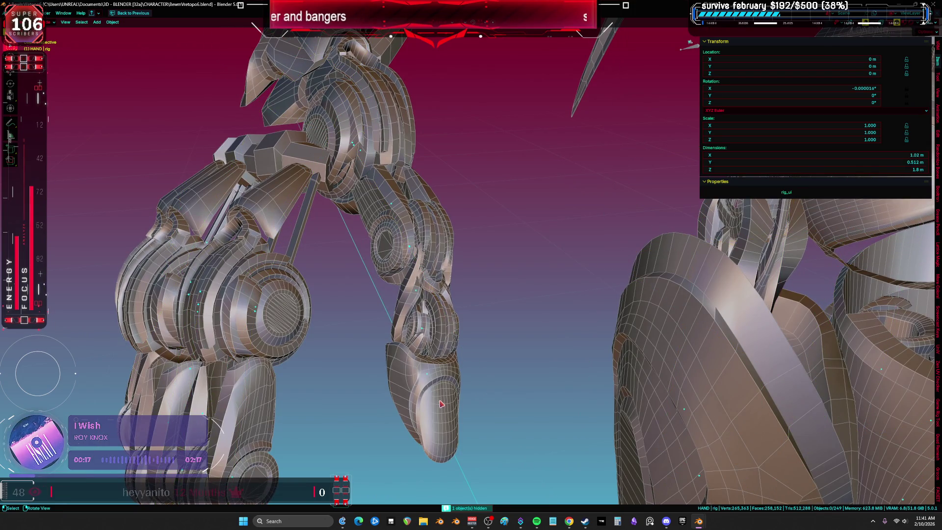
pyautogui.hotkey('shift', 'z')
pyautogui.moveTo(466, 310); pyautogui.dragTo(536, 320, button='middle')
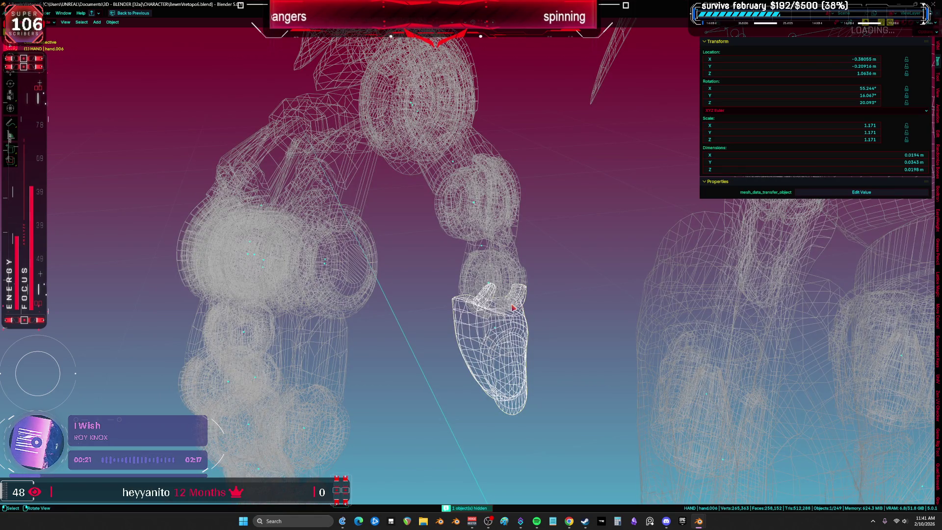
pyautogui.hotkey('ctrl', 'space')
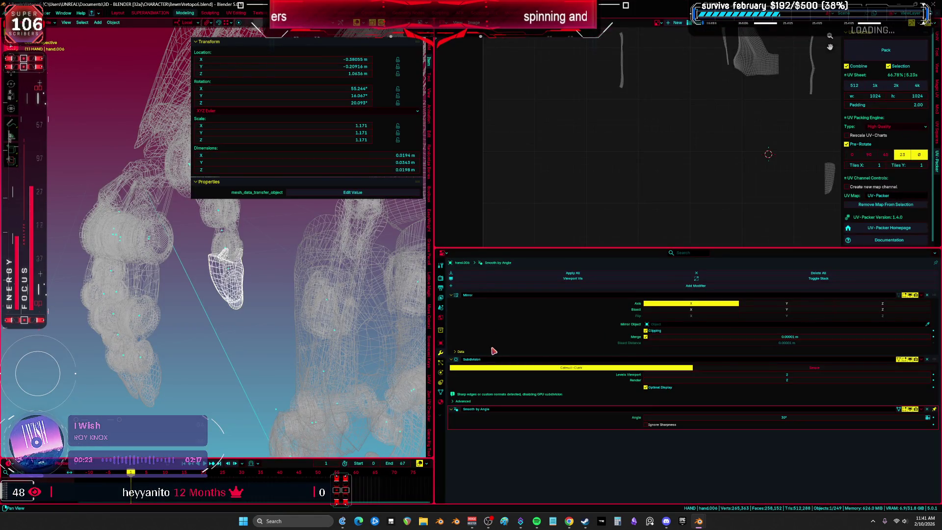
# - Remove the Smooth by Angle and Subdivision modifiers from hand.006, leaving only Mirror
pyautogui.click(927, 295)
pyautogui.click(927, 294)
pyautogui.click(927, 295)
pyautogui.hotkey('ctrl', 'space')
pyautogui.moveTo(382, 264); pyautogui.dragTo(482, 277, button='middle')
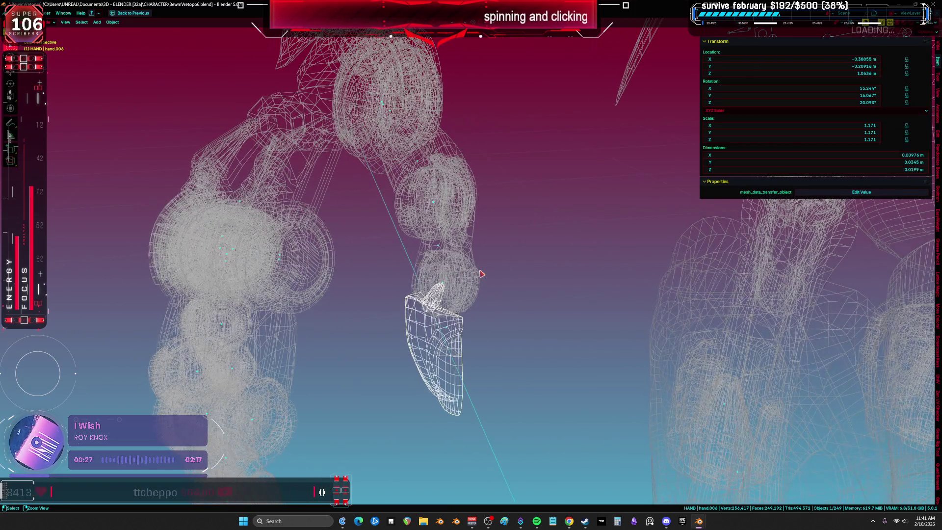
pyautogui.hotkey('ctrl', 'space')
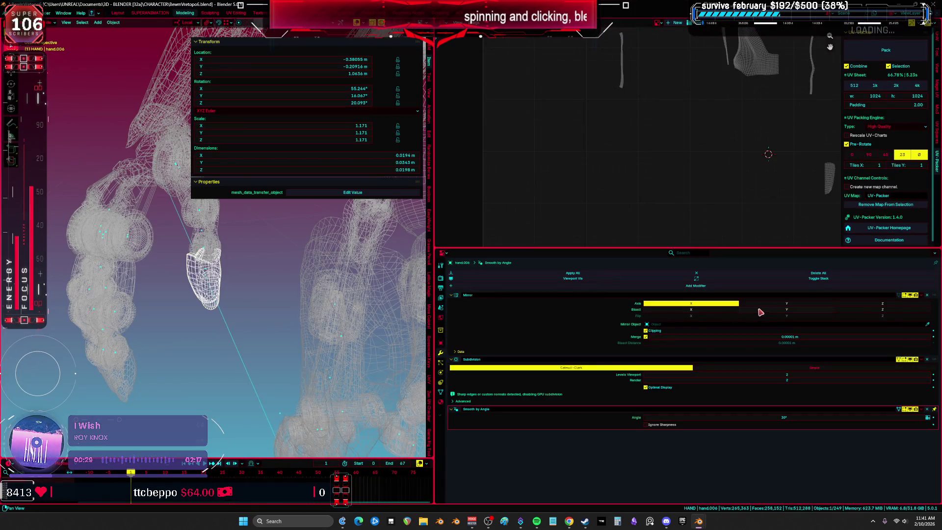
pyautogui.press('n')
pyautogui.moveTo(316, 273)
pyautogui.mouseDown(button='middle')
pyautogui.moveTo(348, 289)
pyautogui.moveTo(624, 334)
pyautogui.mouseUp(button='middle')
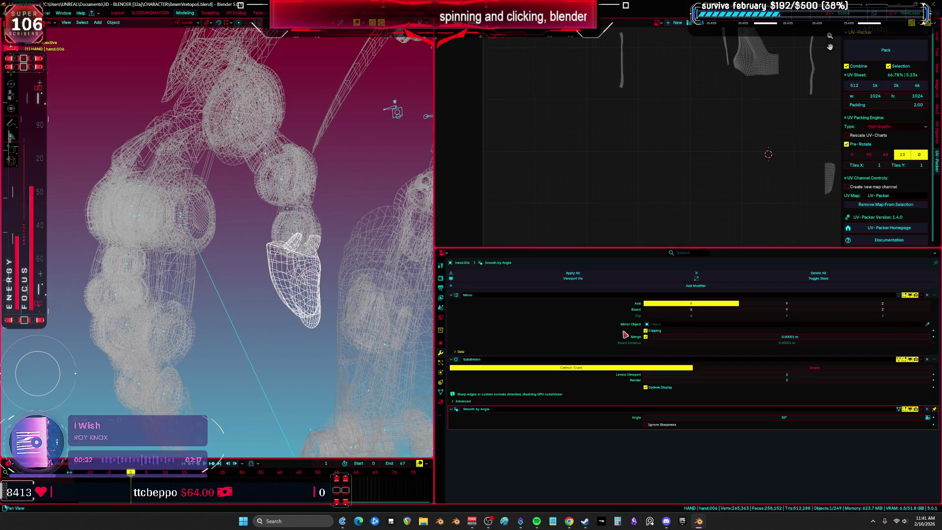
pyautogui.click(926, 359)
# - Inspect the thumb and knuckle pieces, toggling between solid and wireframe shading
pyautogui.moveTo(284, 245); pyautogui.dragTo(300, 250, button='middle')
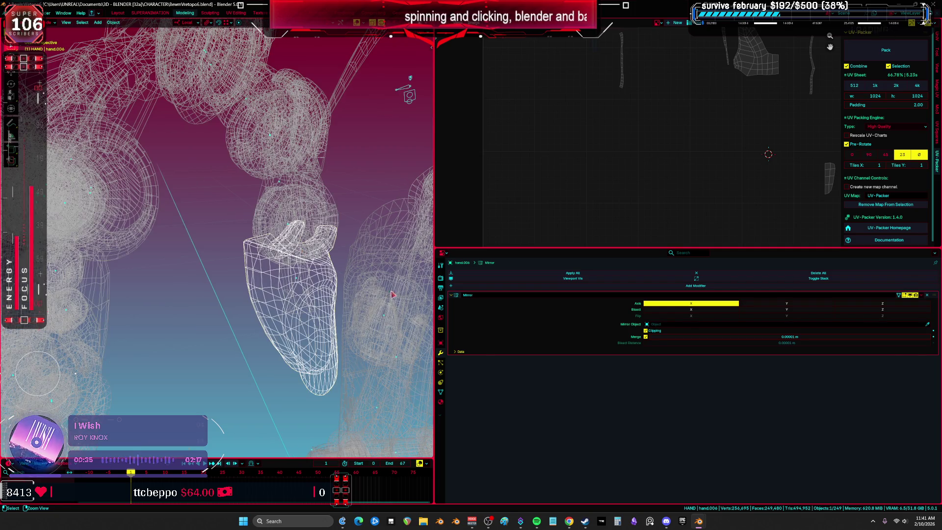
pyautogui.click(268, 224)
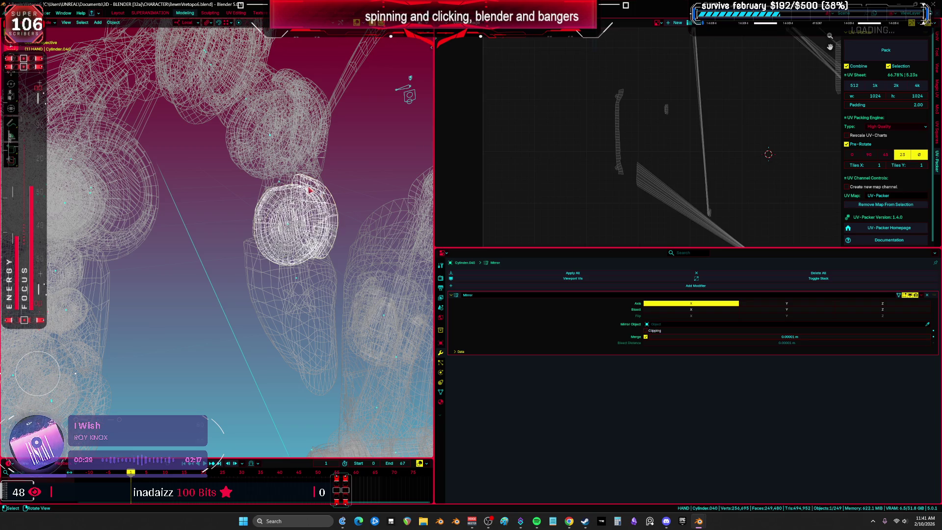
pyautogui.click(300, 201)
pyautogui.moveTo(293, 150); pyautogui.dragTo(375, 312, button='middle')
pyautogui.click(375, 312)
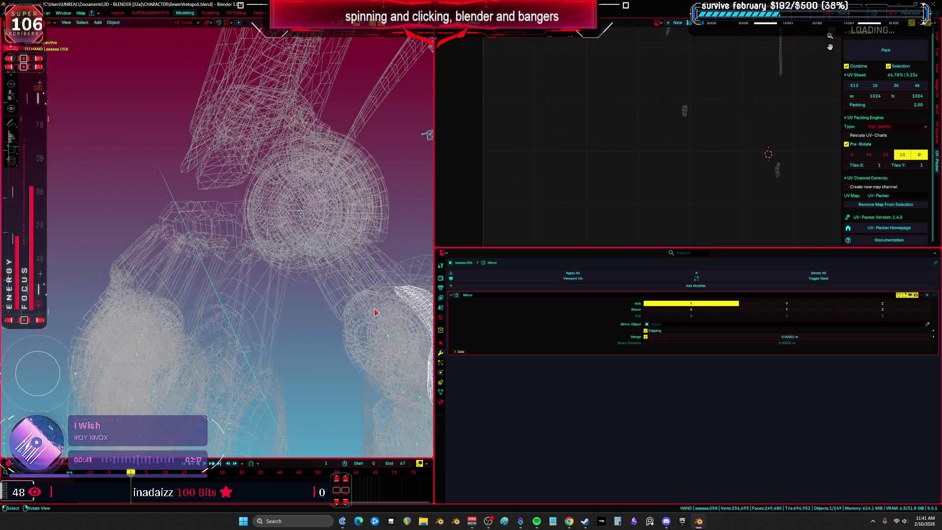
pyautogui.click(352, 276)
pyautogui.press('z')
pyautogui.click(392, 216)
pyautogui.moveTo(392, 216)
pyautogui.mouseDown(button='middle')
pyautogui.moveTo(255, 194)
pyautogui.moveTo(285, 222)
pyautogui.mouseUp(button='middle')
pyautogui.hotkey('shift', 'z')
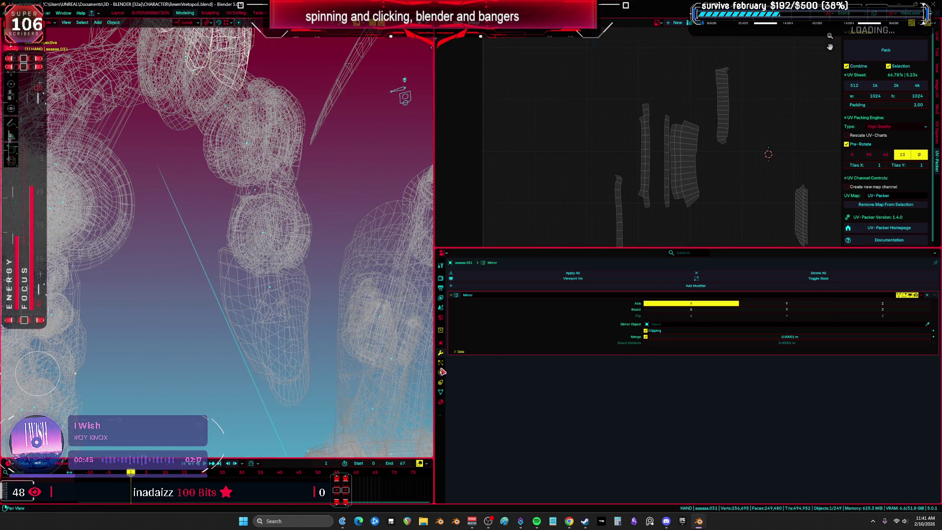
pyautogui.click(442, 344)
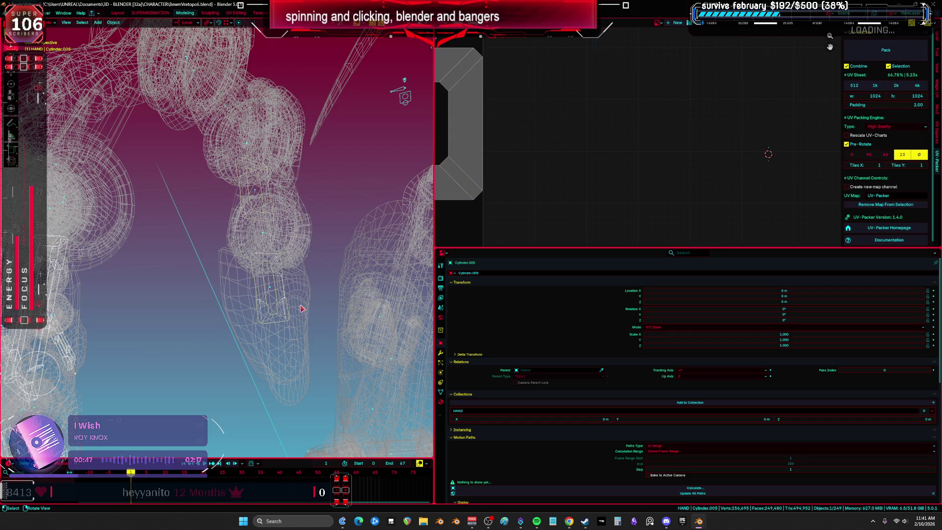
# - Put the Cylinder.005 finger link into Edit Mode with all geometry deselected
pyautogui.click(273, 294)
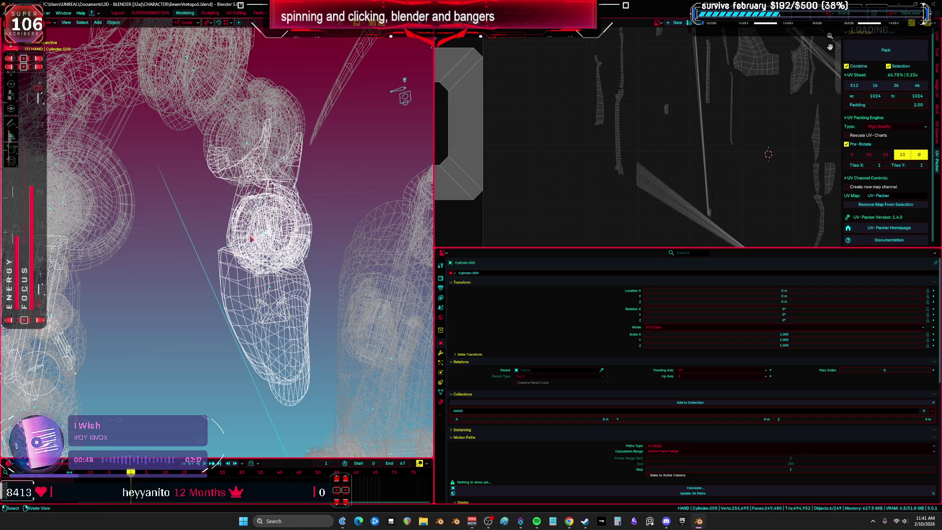
pyautogui.click(273, 294)
pyautogui.press('Tab')
pyautogui.moveTo(273, 293)
pyautogui.mouseDown(button='middle')
pyautogui.moveTo(323, 295)
pyautogui.moveTo(273, 280)
pyautogui.moveTo(297, 288)
pyautogui.mouseUp(button='middle')
pyautogui.hotkey('alt', 'a')
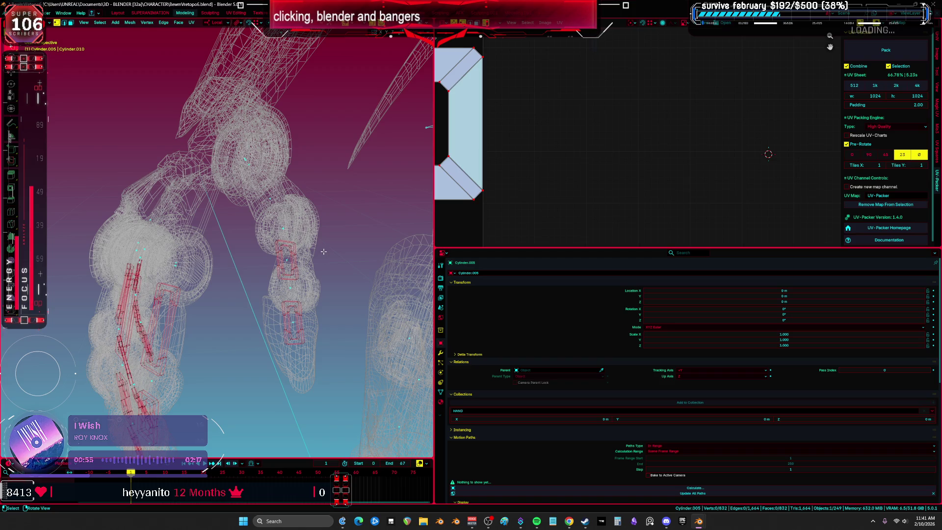
# - Separate the thumb's link from Cylinder.005 into its own object
pyautogui.press('a')
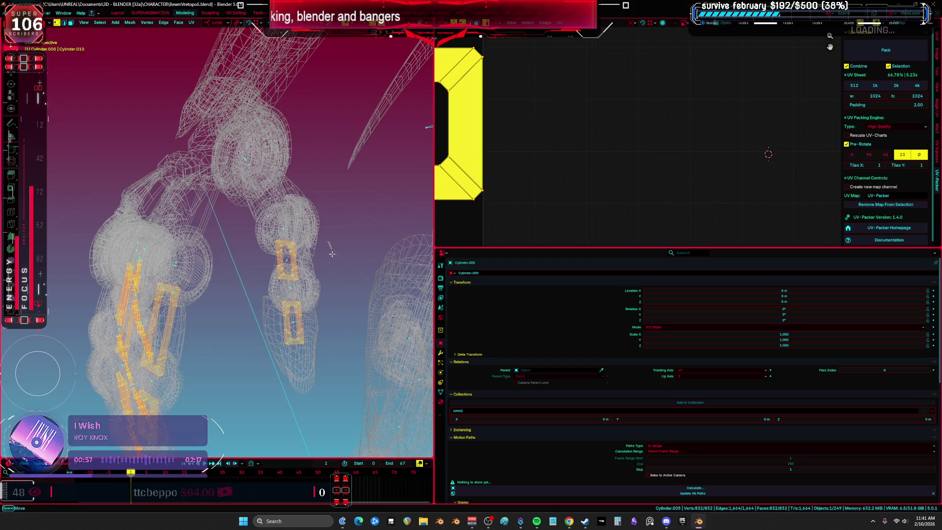
pyautogui.click(298, 261)
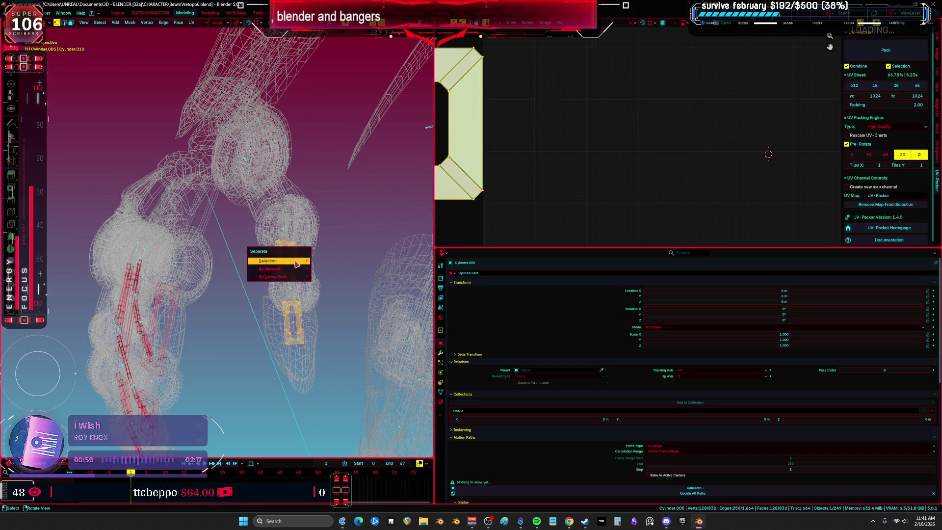
pyautogui.press('Tab')
pyautogui.press('z')
pyautogui.click(304, 267)
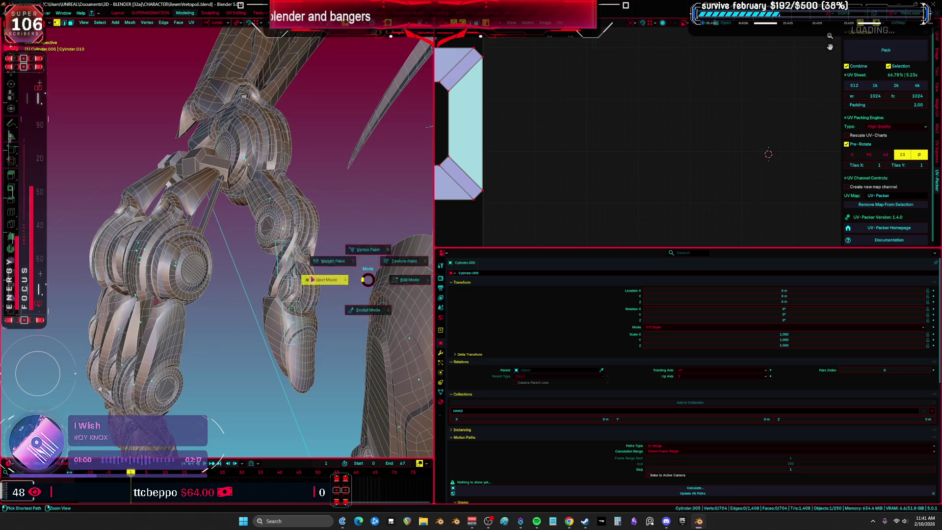
# - In wireframe, check the modifiers, vertex groups and UV maps of armor piece aaaaaa.054 and the Cylinder.015 link
pyautogui.click(277, 260)
pyautogui.press('z')
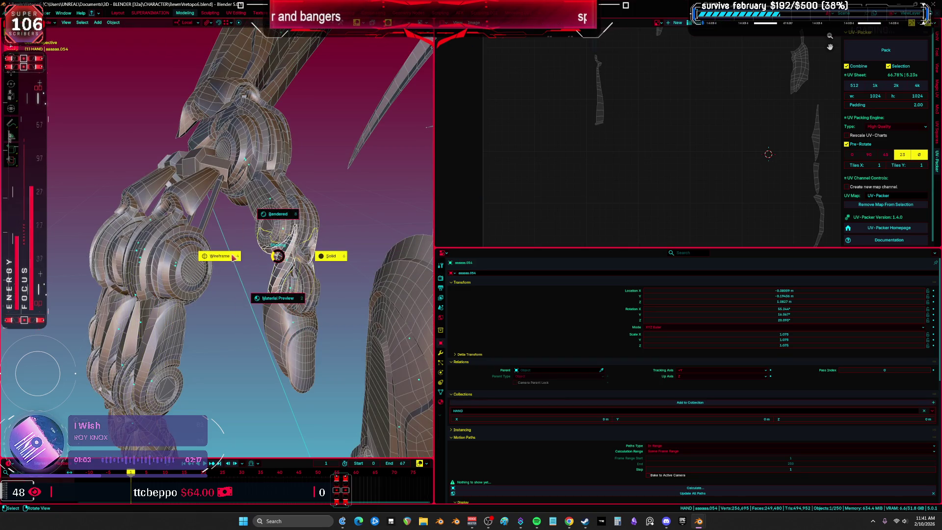
pyautogui.click(279, 258)
pyautogui.click(283, 263)
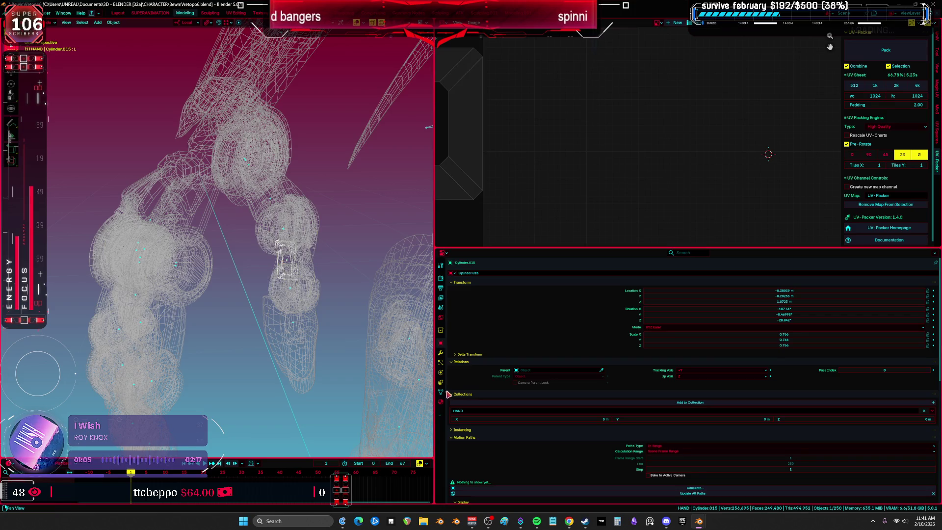
pyautogui.click(441, 353)
pyautogui.click(441, 391)
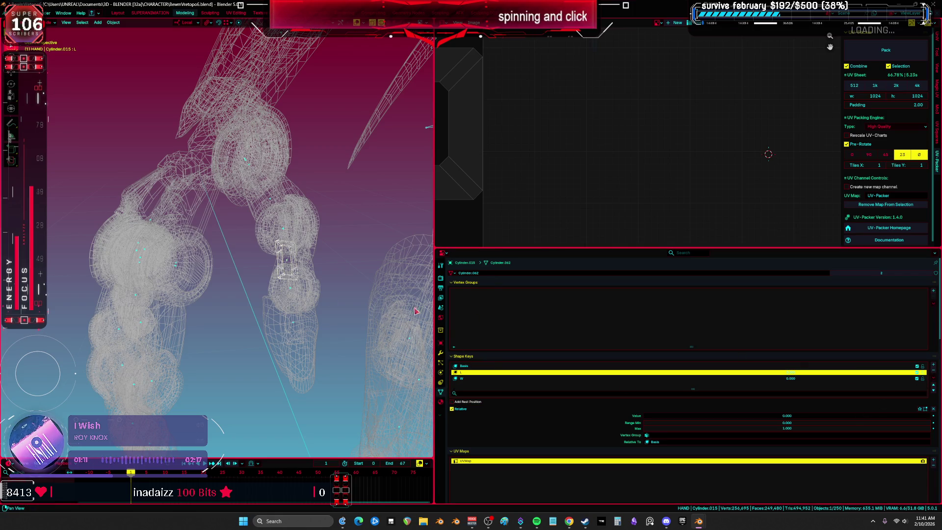
# - Box-select and copy the 151 hand objects, then bring up the BEWMV.blend rig in Object Mode
pyautogui.click(301, 294)
pyautogui.press('b')
pyautogui.moveTo(293, 241); pyautogui.dragTo(241, 166)
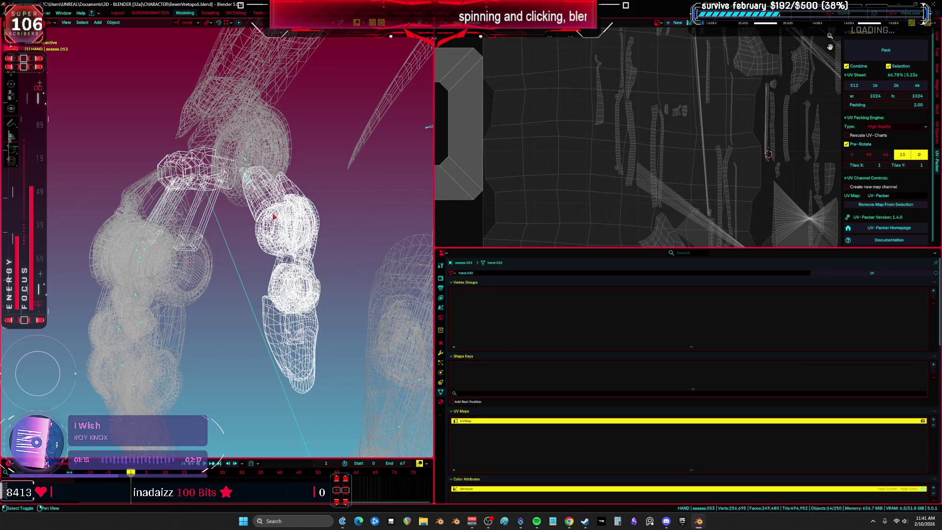
pyautogui.press('g')
pyautogui.rightClick(289, 249)
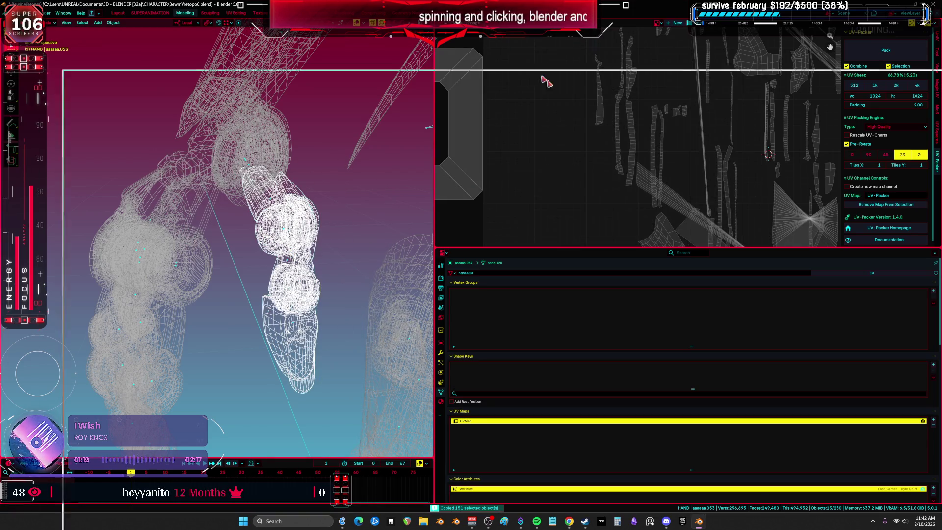
pyautogui.hotkey('alt', 'Tab')
pyautogui.moveTo(457, 311); pyautogui.dragTo(479, 307, button='middle')
pyautogui.hotkey('ctrl', 'Tab')
pyautogui.moveTo(532, 321); pyautogui.dragTo(508, 311, button='middle')
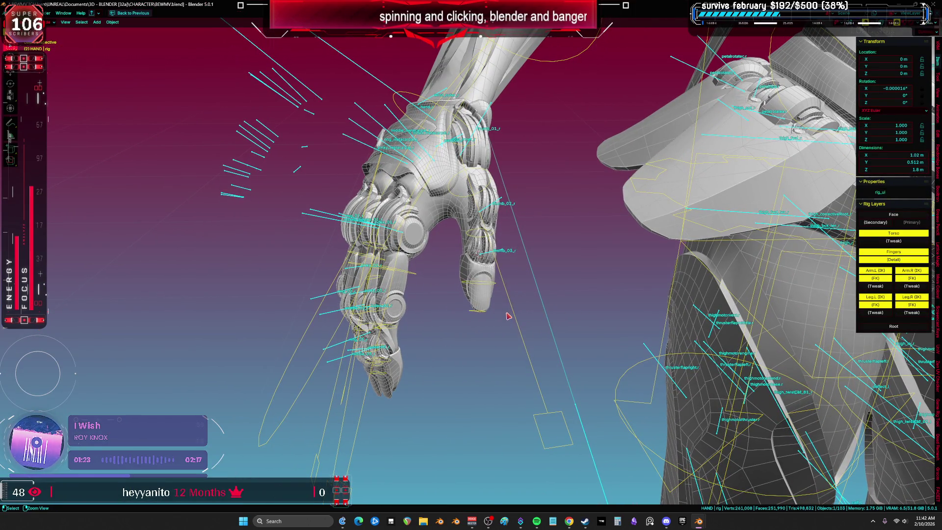
# - Paste the copied hand objects and isolate them in local view
pyautogui.hotkey('ctrl', 'v')
pyautogui.press('KP_Decimal')
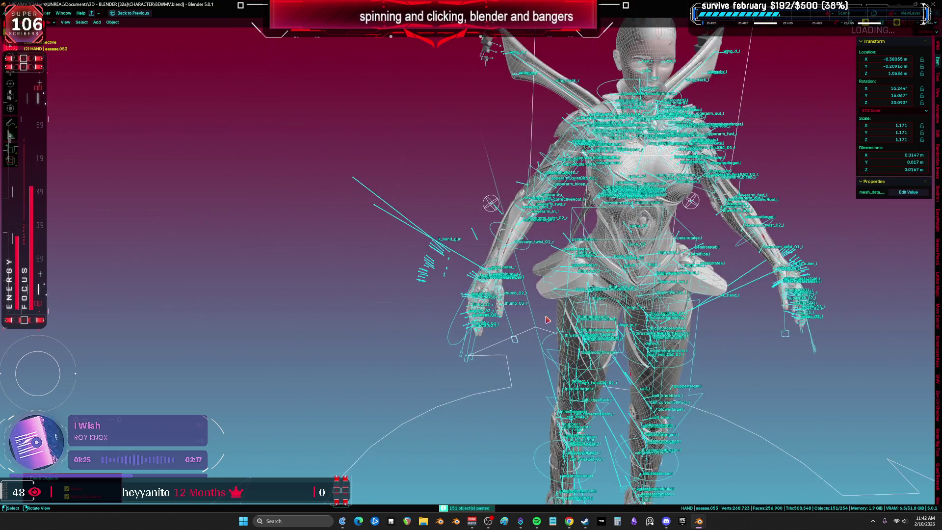
pyautogui.press('KP_Divide')
pyautogui.press('KP_Decimal')
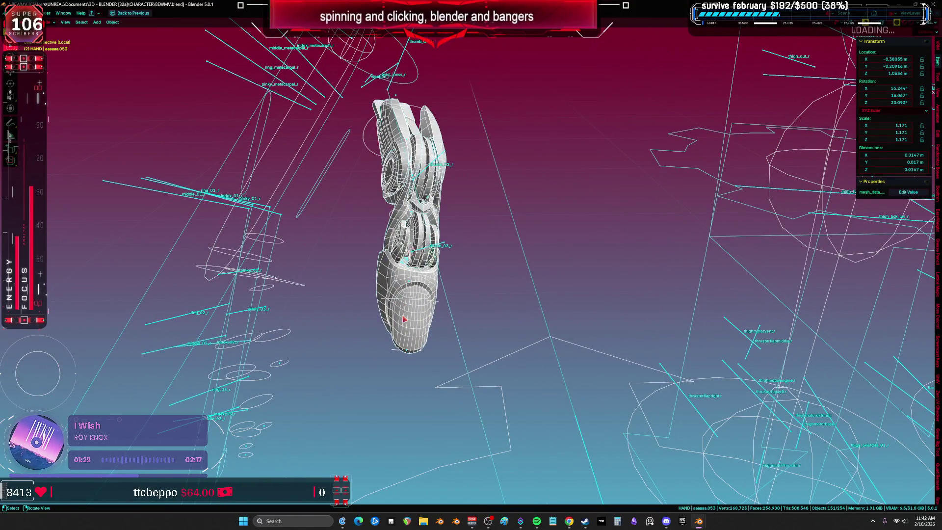
# - Hide the old thumb piece hand.006 and the pasted finger links and hand pieces one by one
pyautogui.click(400, 290)
pyautogui.press('h')
pyautogui.click(391, 251)
pyautogui.click(396, 262)
pyautogui.click(399, 262)
pyautogui.click(399, 263)
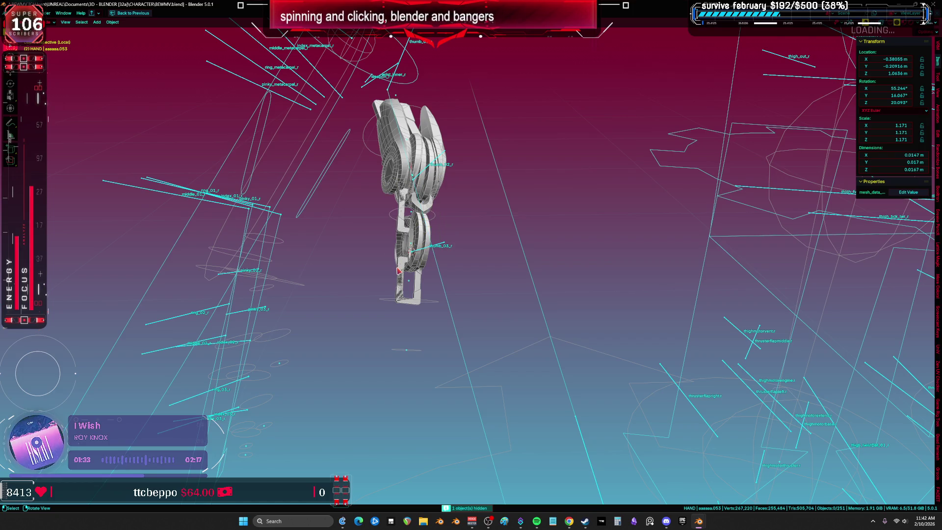
pyautogui.click(400, 263)
pyautogui.click(402, 262)
pyautogui.click(403, 260)
pyautogui.press('h')
pyautogui.click(403, 236)
pyautogui.press('h')
pyautogui.click(401, 196)
pyautogui.press('h')
pyautogui.click(400, 189)
pyautogui.press('h')
pyautogui.click(407, 139)
pyautogui.press('h')
pyautogui.click(407, 139)
pyautogui.press('h')
pyautogui.click(393, 143)
pyautogui.press('h')
pyautogui.click(425, 156)
pyautogui.press('h')
pyautogui.click(438, 196)
pyautogui.press('h')
# - Box-select and delete the 138 duplicate rig objects, keeping the Root.001 armature visible
pyautogui.click(438, 244)
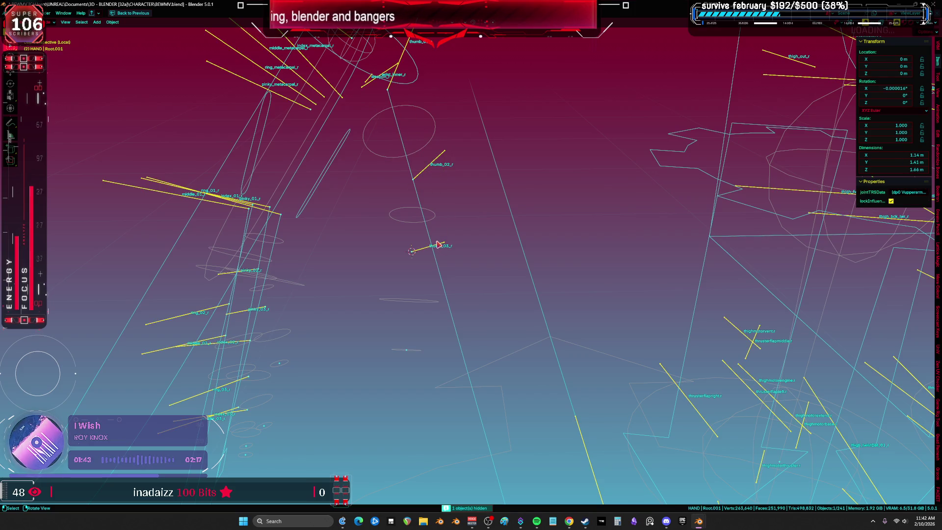
pyautogui.press('h')
pyautogui.hotkey('ctrl', 'z')
pyautogui.hotkey('ctrl', 'z')
pyautogui.scroll(-5, 438, 255)
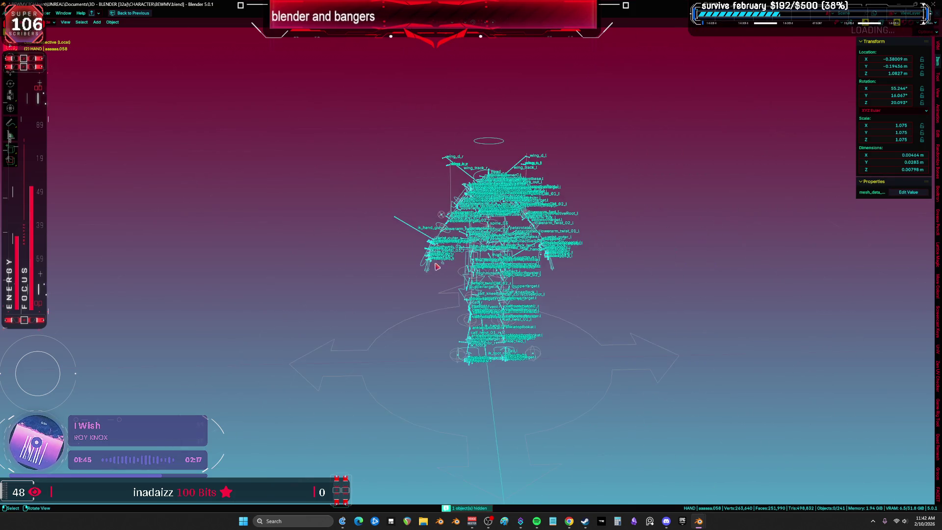
pyautogui.moveTo(701, 450)
pyautogui.mouseDown()
pyautogui.moveTo(349, 225)
pyautogui.moveTo(231, 93)
pyautogui.mouseUp()
pyautogui.scroll(7, 436, 196)
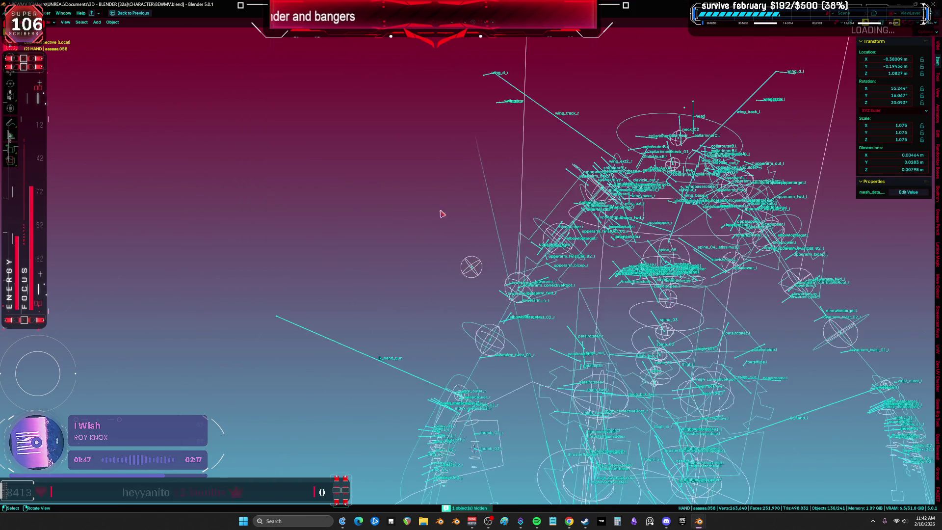
pyautogui.press('Delete')
# - Reveal the hidden hand pieces and move one hand piece onto the thumb
pyautogui.hotkey('alt', 'h')
pyautogui.keyDown('shift'); pyautogui.moveTo(494, 357); pyautogui.dragTo(469, 258, button='middle'); pyautogui.keyUp('shift')
pyautogui.scroll(6, 476, 264)
pyautogui.press('Home')
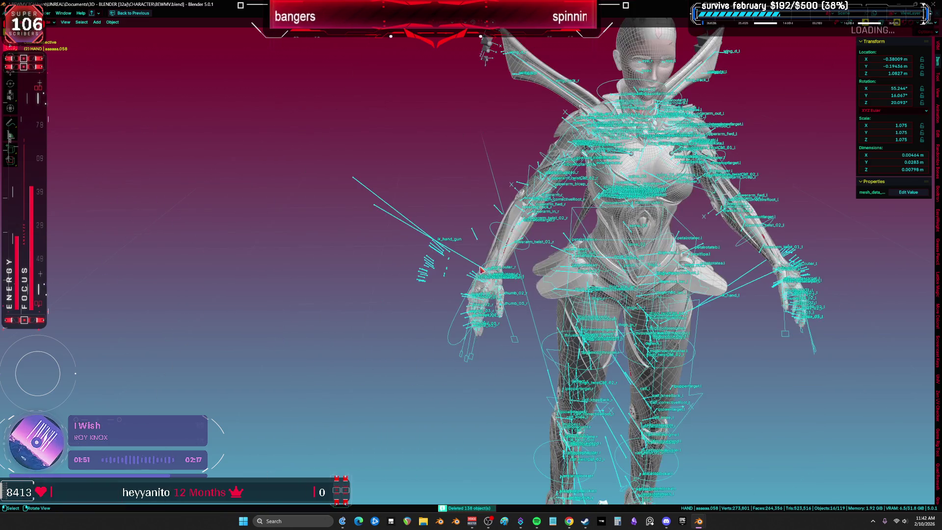
pyautogui.press('KP_Decimal')
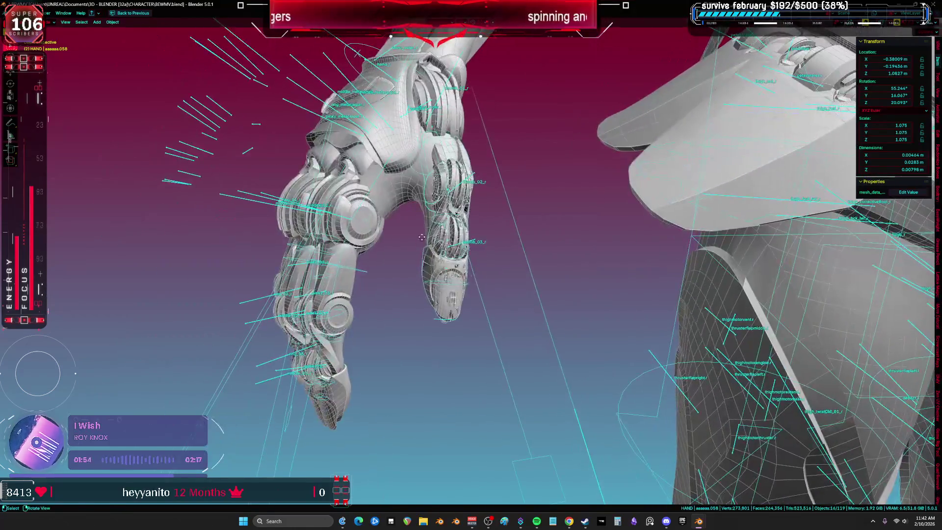
pyautogui.press('g')
pyautogui.click(441, 282)
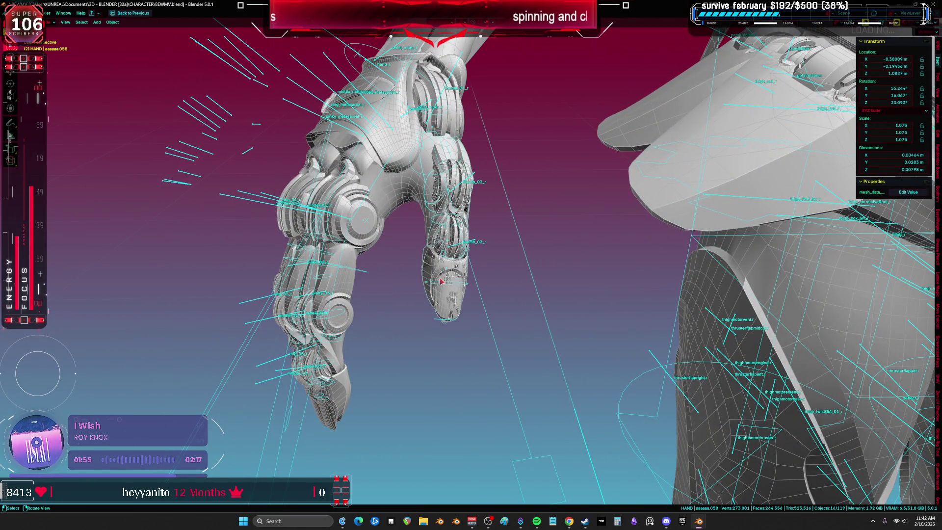
# - Hide the metarig outside local view and zoom the front view onto thumb-tip armor Cylinder.052
pyautogui.press('KP_Divide')
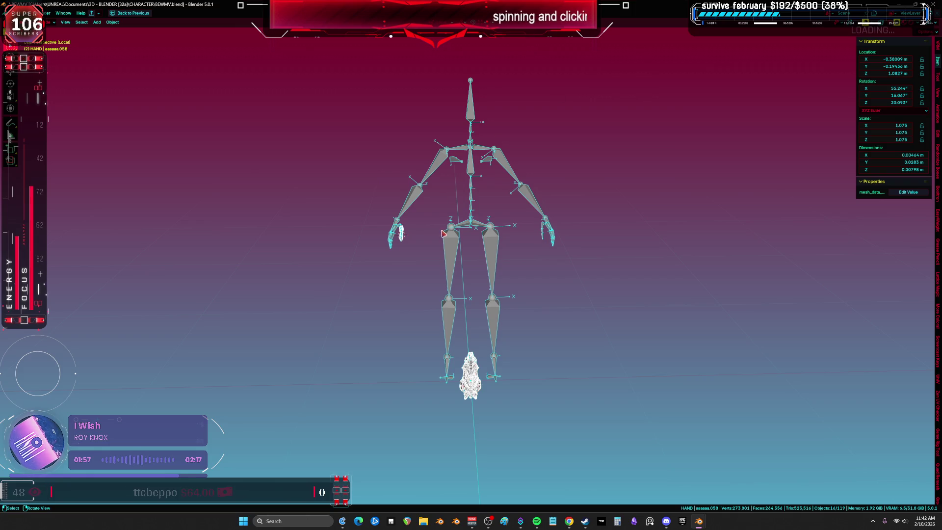
pyautogui.click(456, 251)
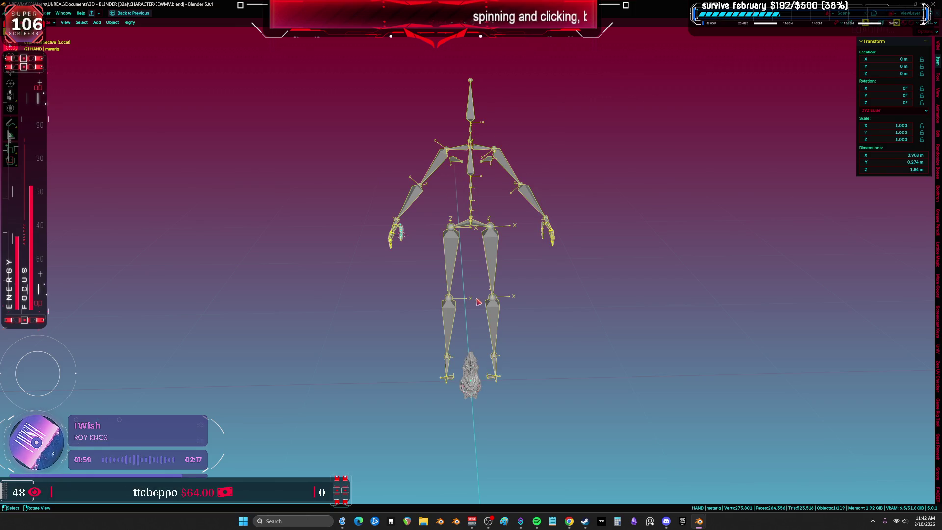
pyautogui.press('KP_Divide')
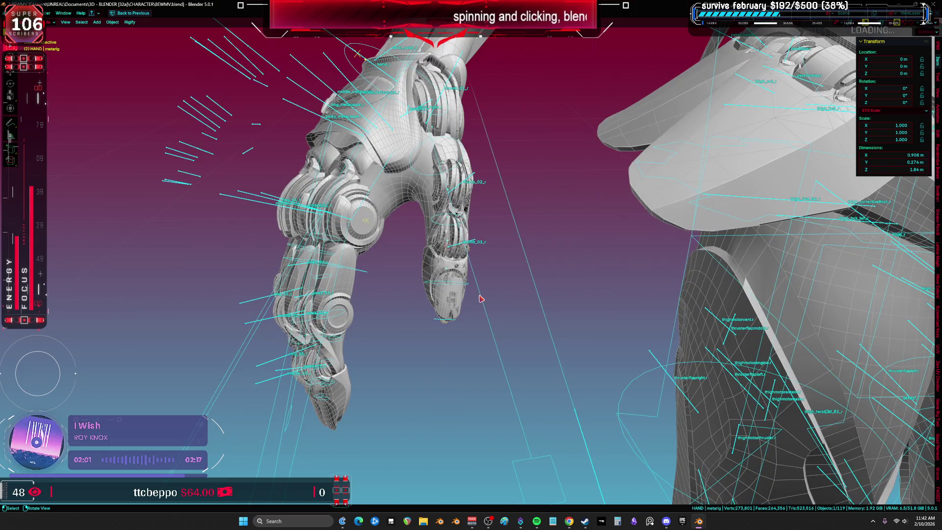
pyautogui.scroll(-5, 580, 208)
pyautogui.moveTo(587, 144); pyautogui.dragTo(576, 264, button='middle')
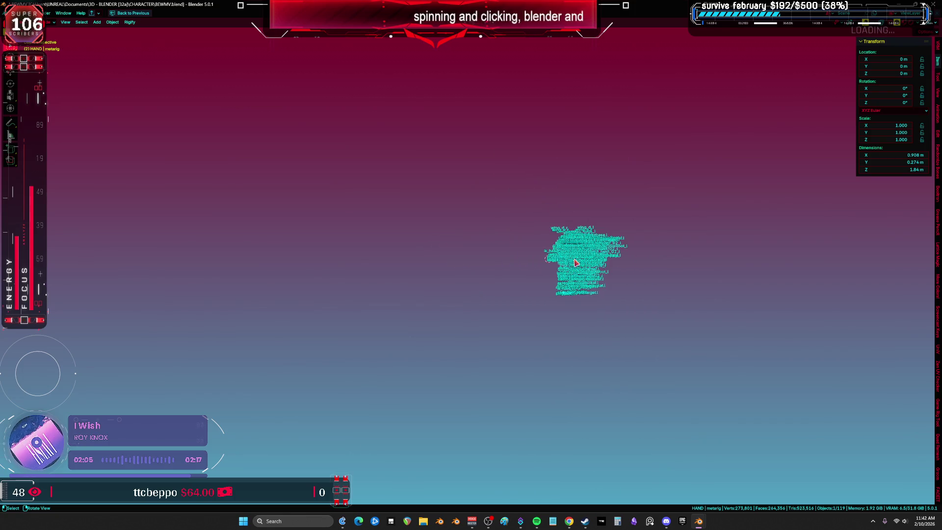
pyautogui.press('KP_1')
pyautogui.scroll(3, 594, 293)
pyautogui.press('h')
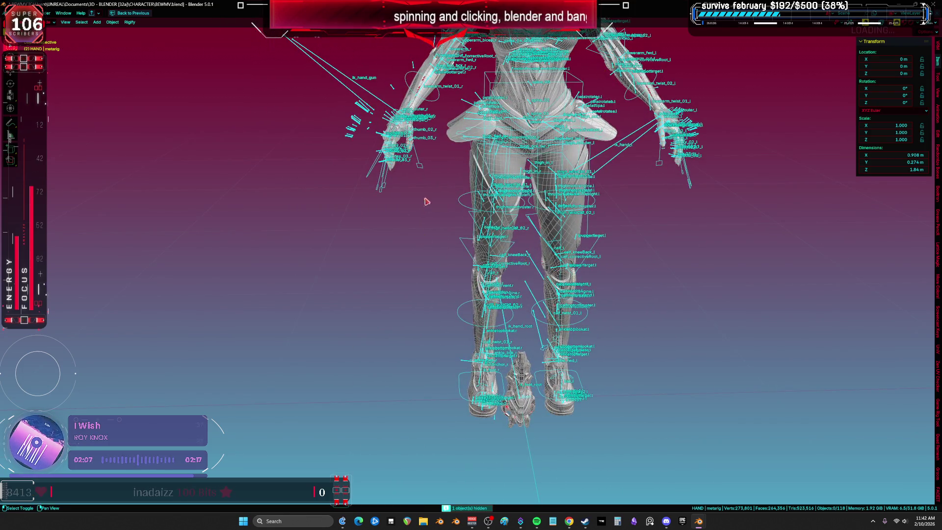
pyautogui.scroll(6, 426, 207)
pyautogui.scroll(3, 454, 227)
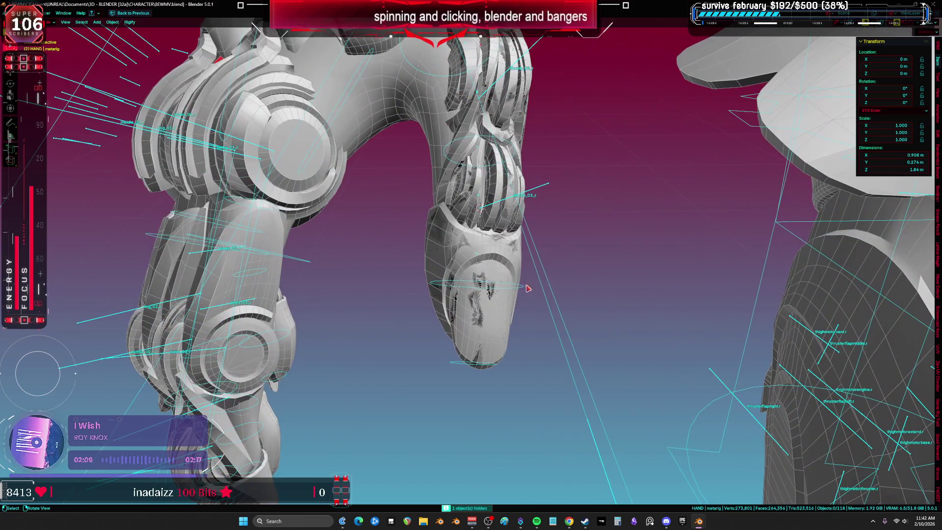
pyautogui.click(497, 269)
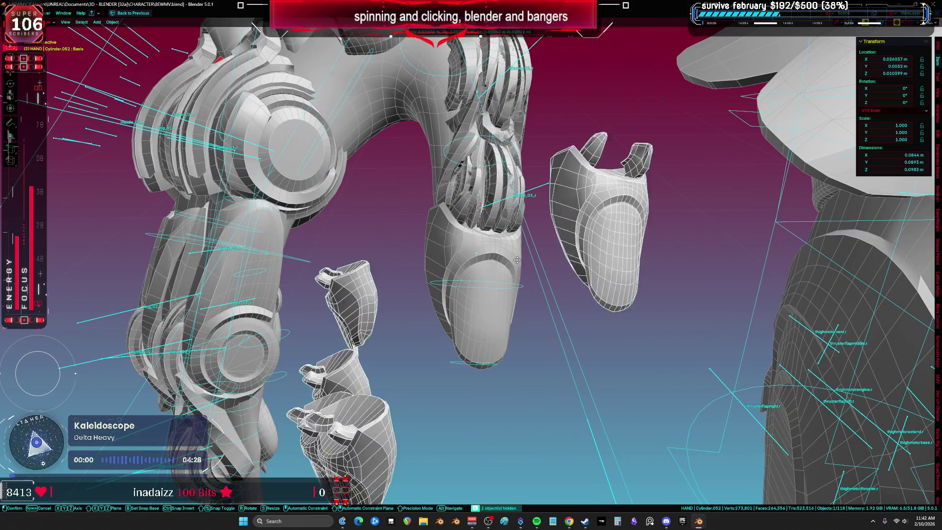
# - In wireframe, delete Cylinder.052's 586 unwanted inner vertices, leaving 2,344, then check it in solid shading
pyautogui.press('Tab')
pyautogui.click(490, 261)
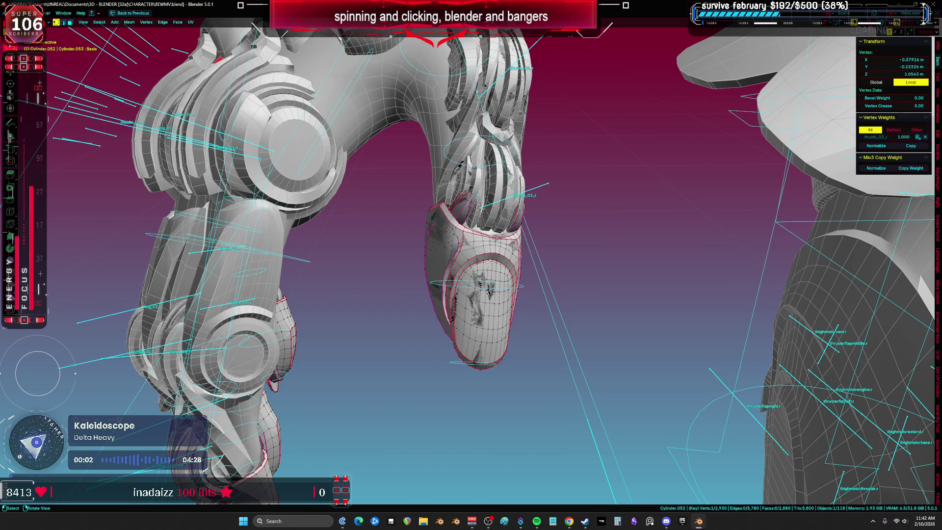
pyautogui.press('l')
pyautogui.press('z')
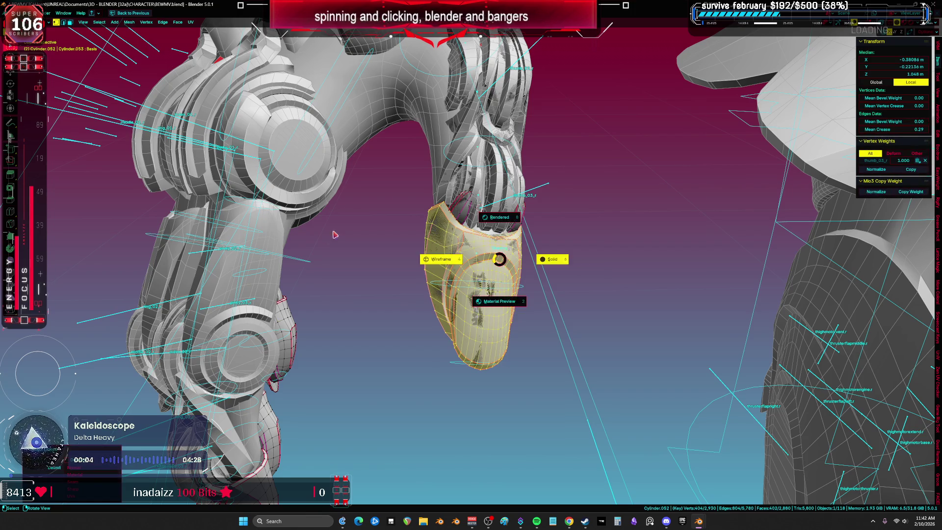
pyautogui.click(437, 256)
pyautogui.moveTo(567, 144)
pyautogui.mouseDown()
pyautogui.moveTo(378, 206)
pyautogui.moveTo(357, 463)
pyautogui.mouseUp()
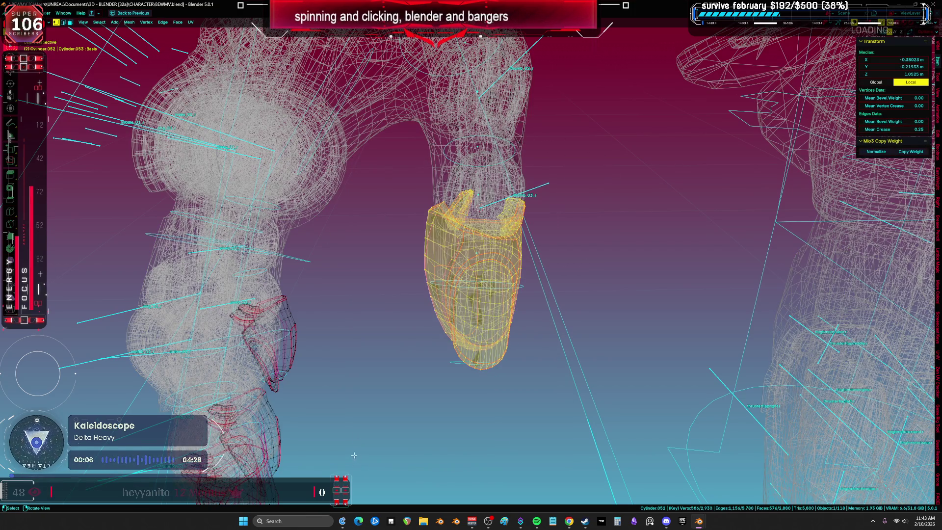
pyautogui.press('x')
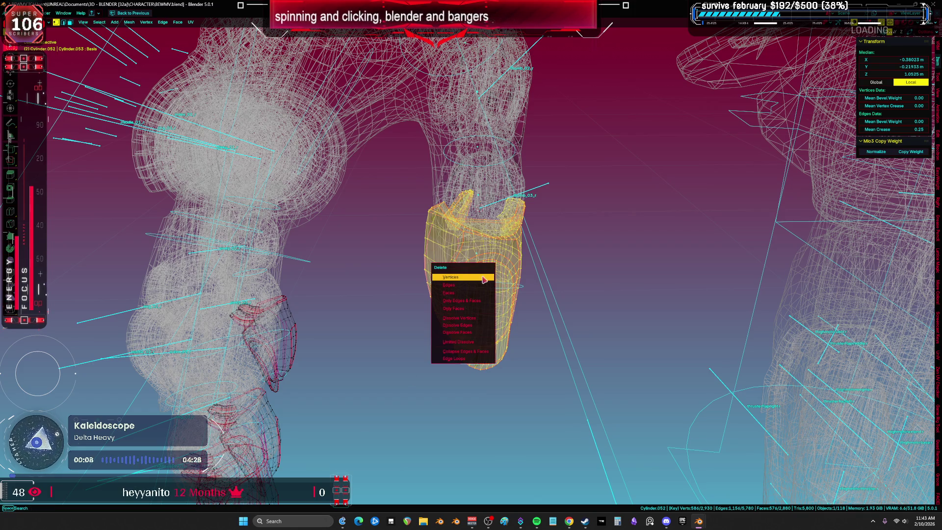
pyautogui.click(482, 277)
pyautogui.press('z')
pyautogui.click(677, 282)
pyautogui.moveTo(676, 282); pyautogui.dragTo(510, 269, button='middle')
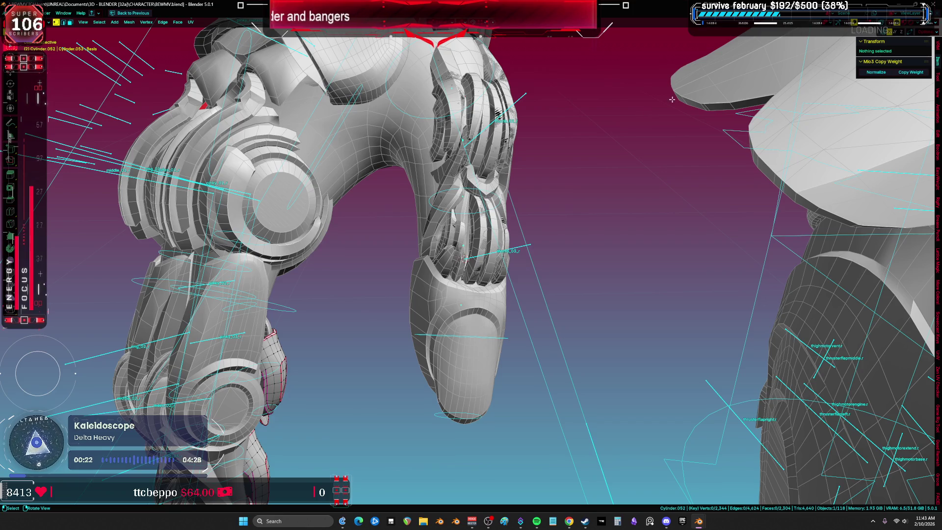
pyautogui.moveTo(486, 239); pyautogui.dragTo(479, 231, button='middle')
# - Open hand.006 in Edit Mode and review its UV layout in a maximized UV Editor
pyautogui.hotkey('ctrl', 'Tab')
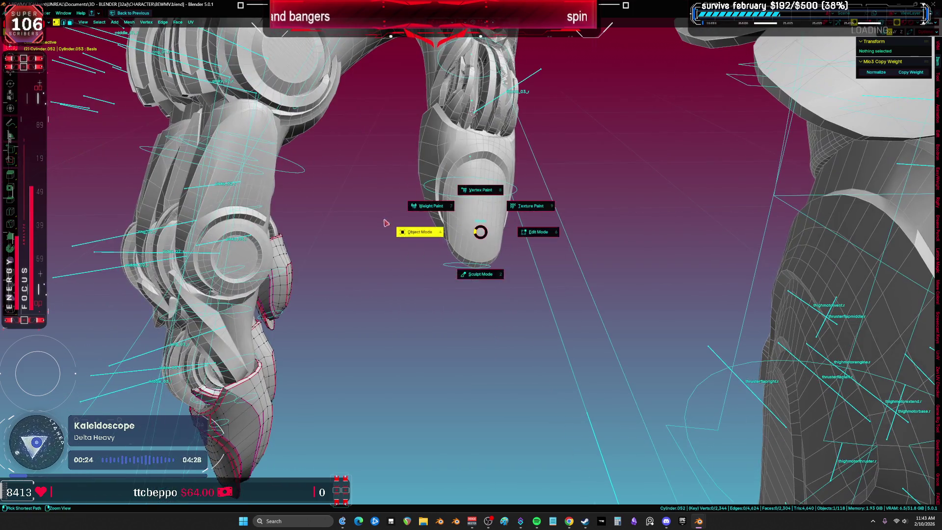
pyautogui.click(397, 223)
pyautogui.click(465, 344)
pyautogui.scroll(2, 465, 343)
pyautogui.press('Tab')
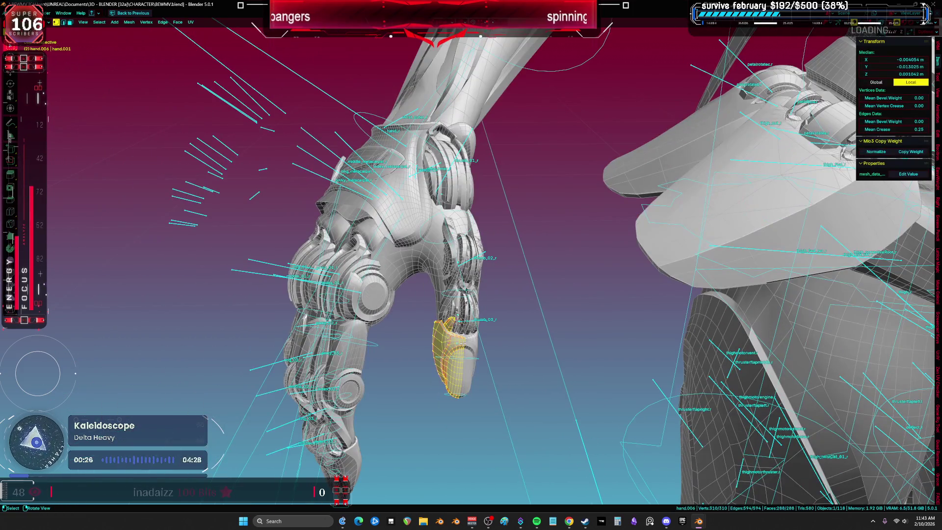
pyautogui.hotkey('ctrl', 'pagedown')
pyautogui.hotkey('ctrl', 'space')
pyautogui.scroll(5, 323, 235)
pyautogui.scroll(1, 323, 235)
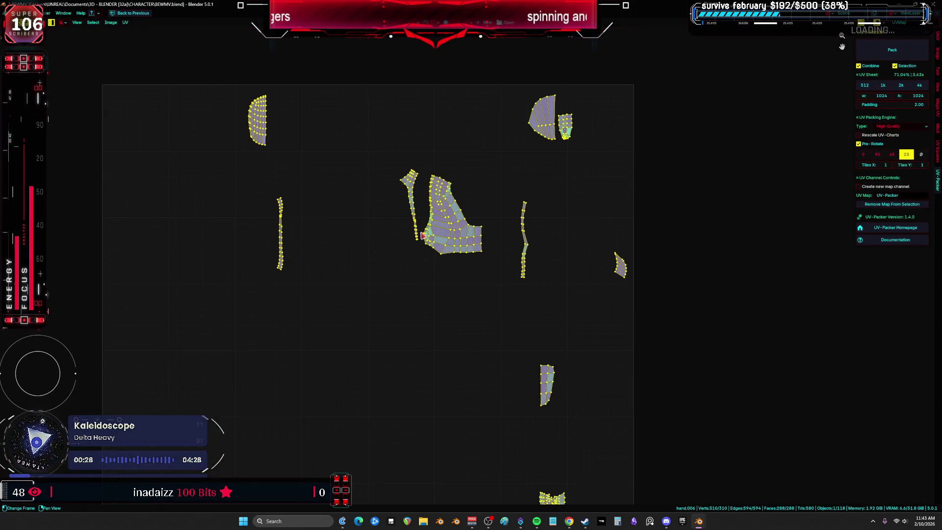
pyautogui.scroll(-2, 423, 233)
pyautogui.hotkey('ctrl', 'space')
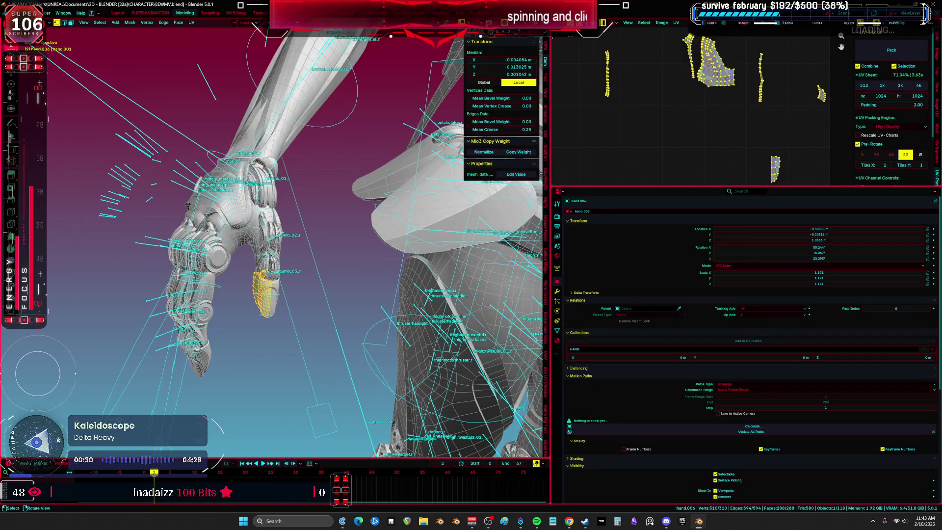
pyautogui.moveTo(269, 271); pyautogui.dragTo(248, 274, button='middle')
# - Edit Cylinder.052 and select all its UV islands in the maximized UV Editor, then restore the layout
pyautogui.press('Tab')
pyautogui.click(199, 280)
pyautogui.keyDown('shift'); pyautogui.click(323, 297); pyautogui.keyUp('shift')
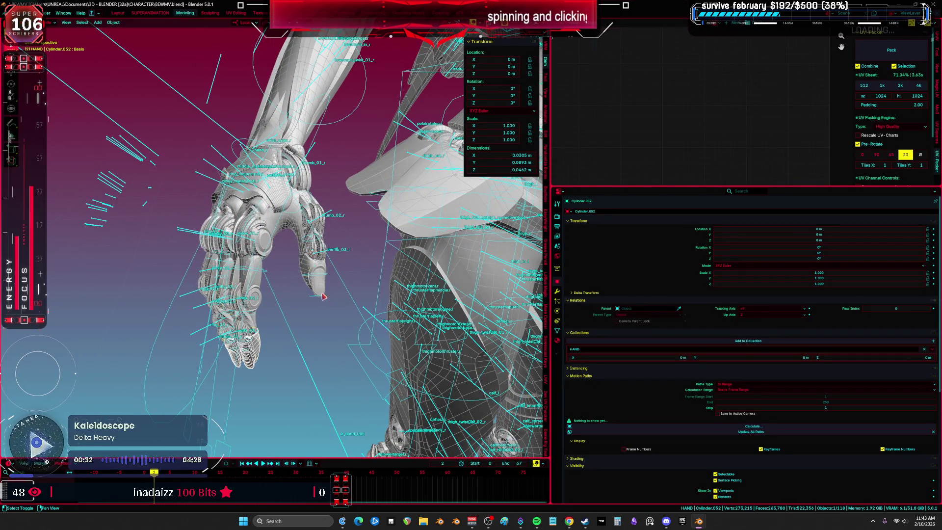
pyautogui.press('Tab')
pyautogui.hotkey('ctrl', 'space')
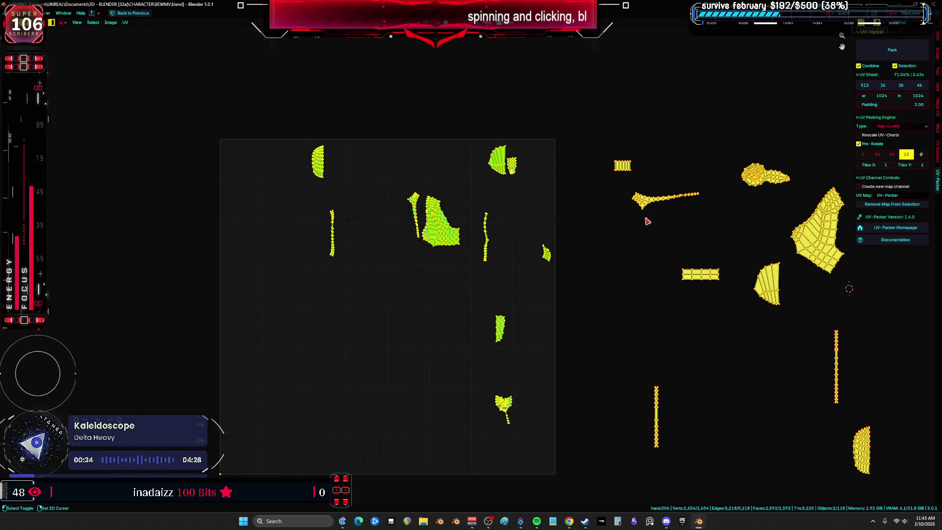
pyautogui.scroll(-1, 580, 205)
pyautogui.moveTo(511, 215)
pyautogui.mouseDown(button='middle')
pyautogui.moveTo(496, 227)
pyautogui.moveTo(473, 204)
pyautogui.mouseUp(button='middle')
pyautogui.click(474, 212)
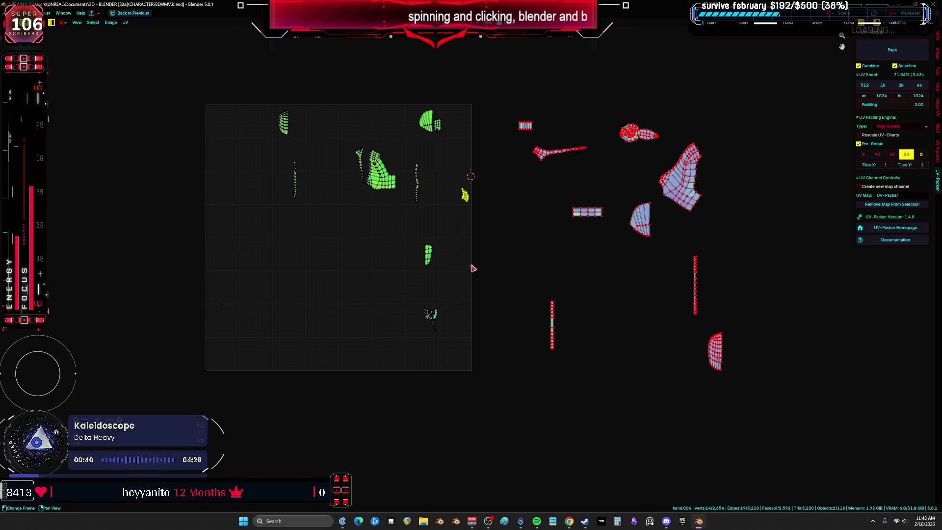
pyautogui.press('a')
pyautogui.scroll(5, 563, 189)
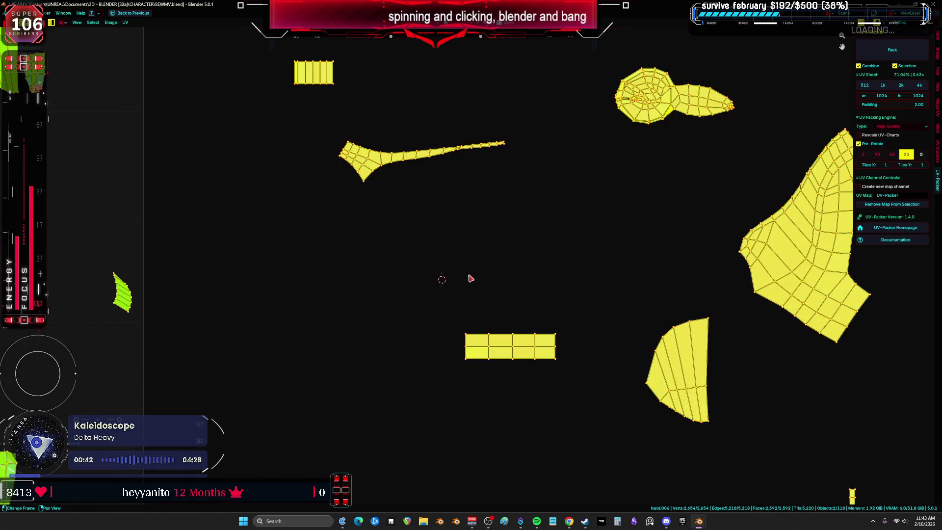
pyautogui.scroll(-5, 469, 276)
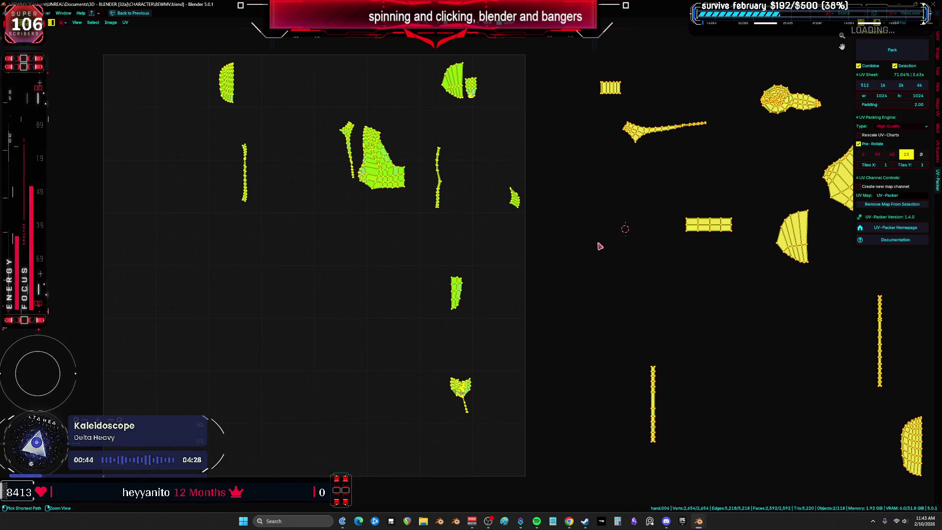
pyautogui.hotkey('ctrl', 'space')
pyautogui.hotkey('ctrl', 'space')
pyautogui.scroll(3, 457, 252)
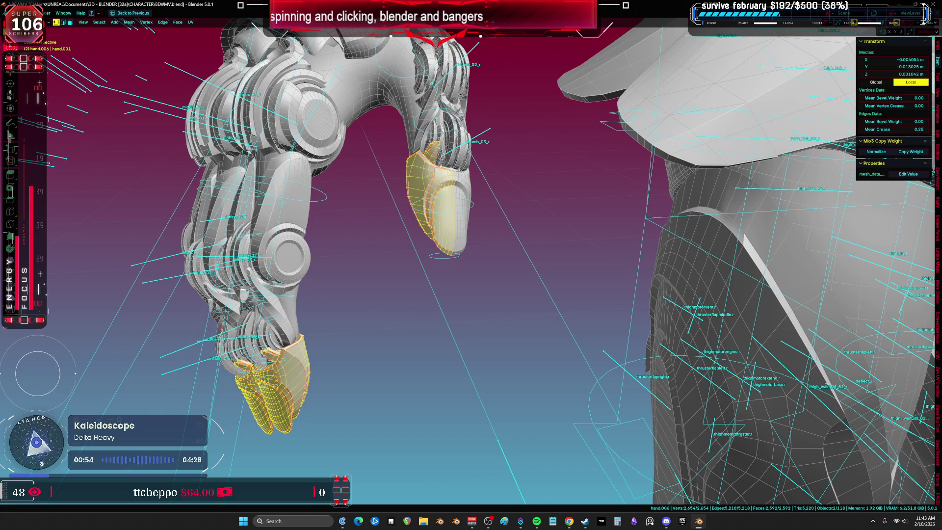
# - Inspect the finger armor in Object Mode, framing Cylinder.019, then select hand.006
pyautogui.moveTo(795, 332); pyautogui.dragTo(463, 311, button='middle')
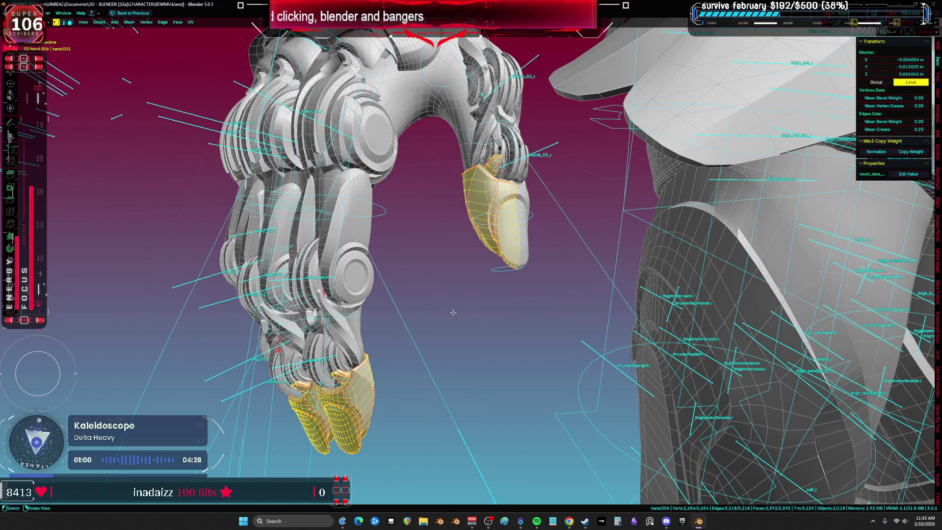
pyautogui.moveTo(538, 255)
pyautogui.mouseDown(button='middle')
pyautogui.moveTo(526, 285)
pyautogui.moveTo(498, 284)
pyautogui.moveTo(662, 280)
pyautogui.moveTo(491, 266)
pyautogui.mouseUp(button='middle')
pyautogui.hotkey('ctrl', 'Tab')
pyautogui.click(295, 301)
pyautogui.click(338, 338)
pyautogui.press('KP_Decimal')
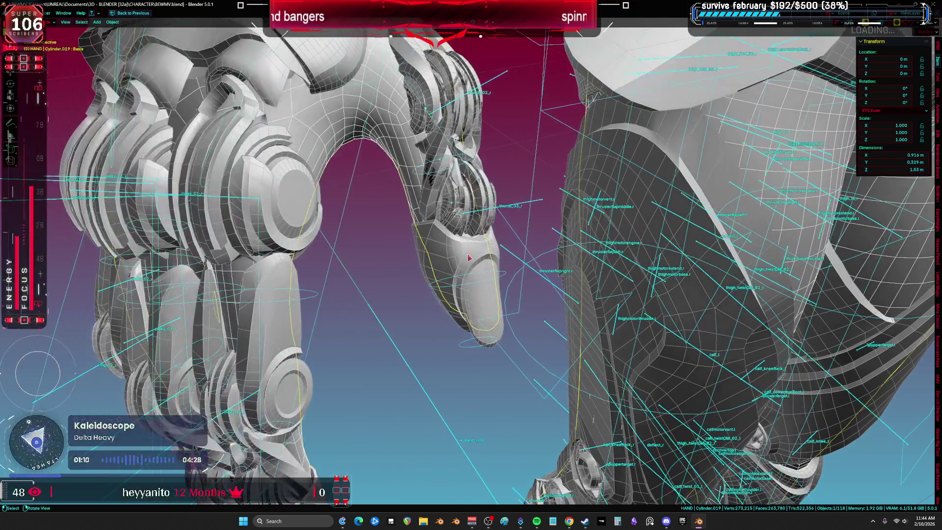
pyautogui.click(466, 260)
# - Revert to the Toggle Pose Mode undo step and hide the selected rig
pyautogui.click(27, 12)
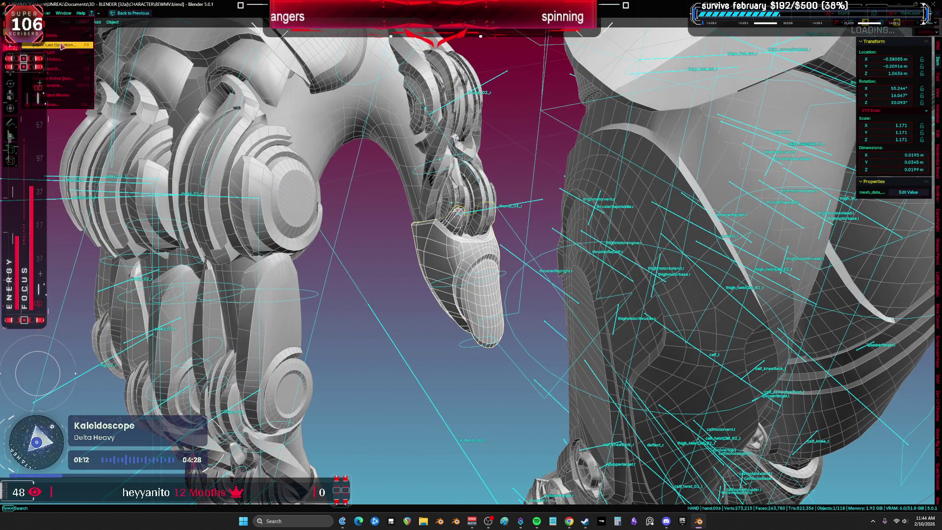
pyautogui.moveTo(73, 35)
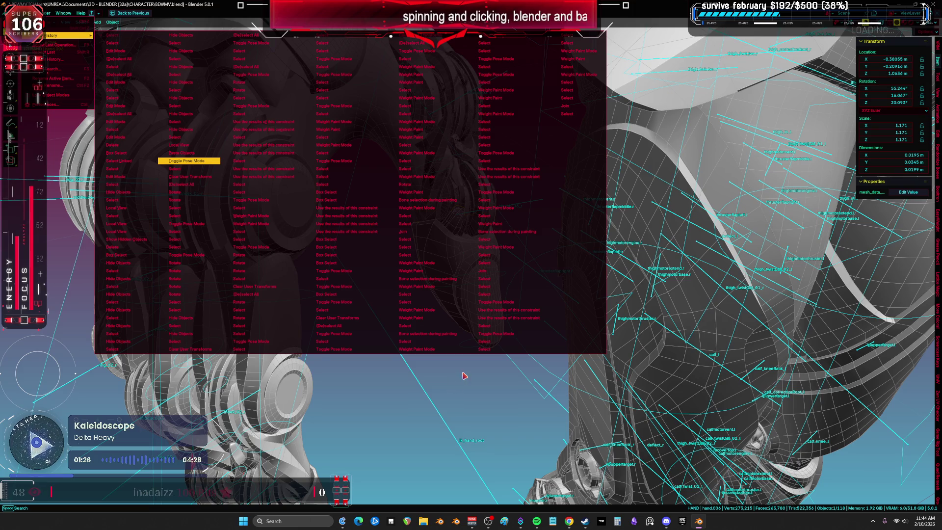
pyautogui.click(189, 161)
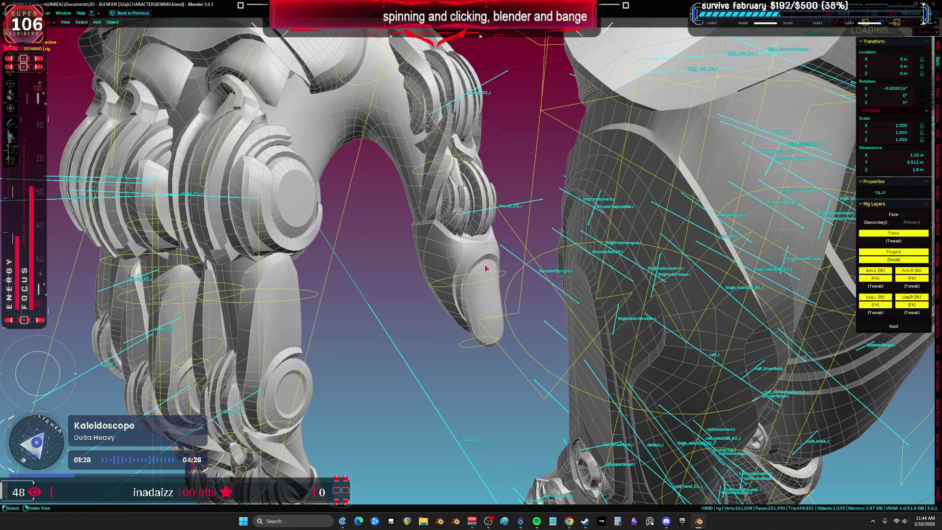
pyautogui.moveTo(503, 276); pyautogui.dragTo(459, 292, button='middle')
pyautogui.press('h')
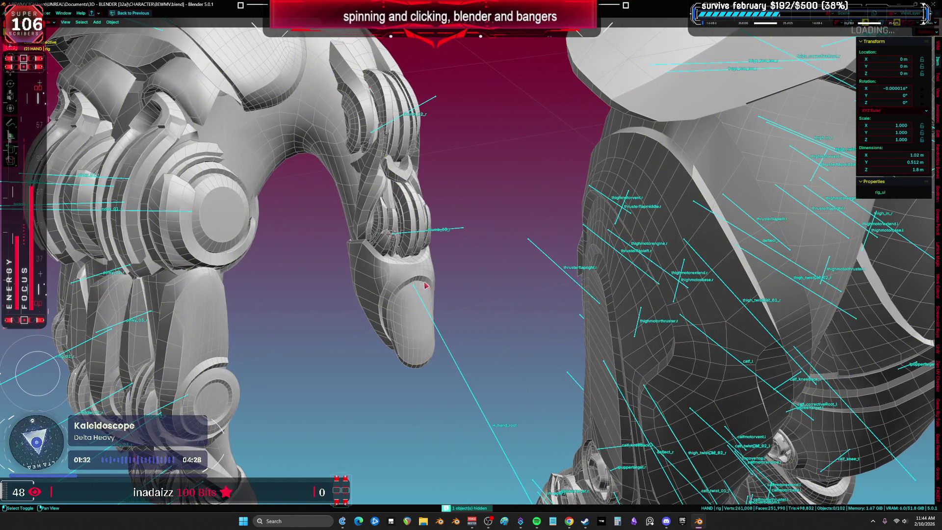
pyautogui.scroll(3, 459, 289)
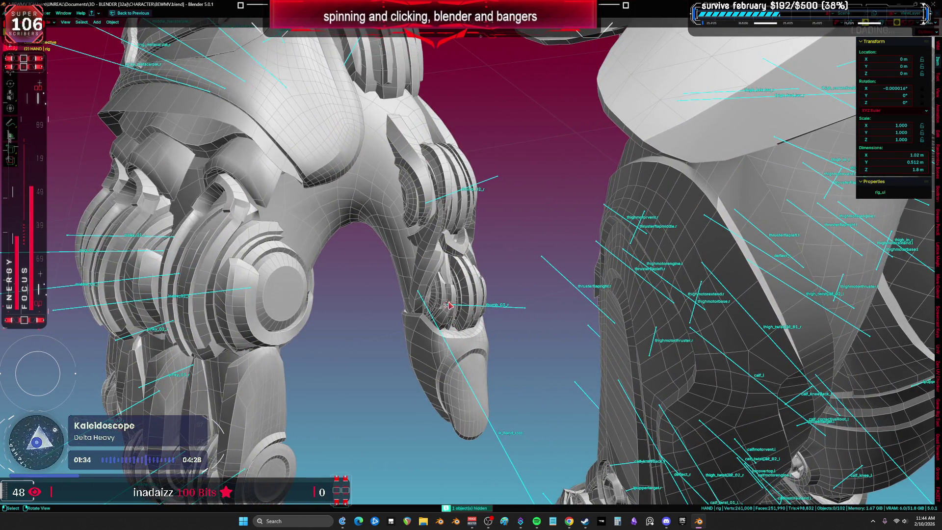
# - Frame the Root object and inspect the hand mesh in Edit Mode with wireframe, then solid shading
pyautogui.click(459, 308)
pyautogui.press('KP_Decimal')
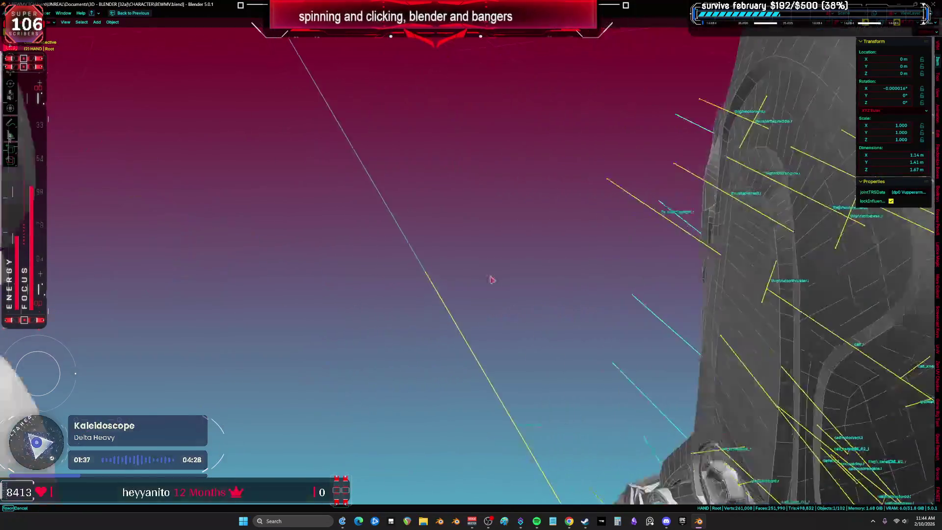
pyautogui.scroll(-5, 491, 280)
pyautogui.moveTo(510, 278); pyautogui.dragTo(540, 225, button='middle')
pyautogui.click(537, 216)
pyautogui.press('KP_Decimal')
pyautogui.press('Tab')
pyautogui.hotkey('shift', 'z')
pyautogui.moveTo(598, 213)
pyautogui.mouseDown(button='middle')
pyautogui.moveTo(607, 261)
pyautogui.moveTo(579, 254)
pyautogui.mouseUp(button='middle')
pyautogui.hotkey('ctrl', 'Tab')
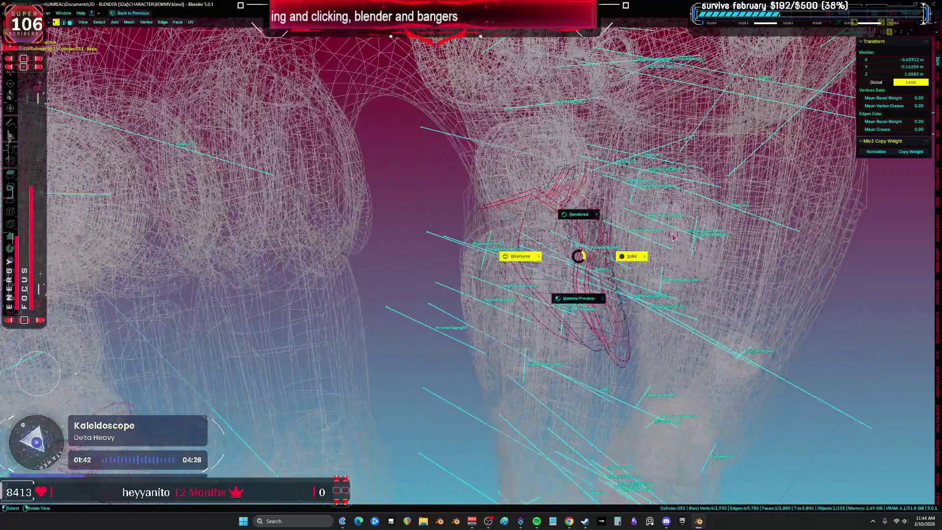
pyautogui.press('Escape')
pyautogui.hotkey('shift', 'z')
pyautogui.press('KP_Decimal')
# - Return to Object Mode, select the thumb armor and the hand's armature, and enter Pose Mode
pyautogui.hotkey('ctrl', 'Tab')
pyautogui.click(497, 218)
pyautogui.click(533, 202)
pyautogui.click(536, 203)
pyautogui.hotkey('ctrl', 'Tab')
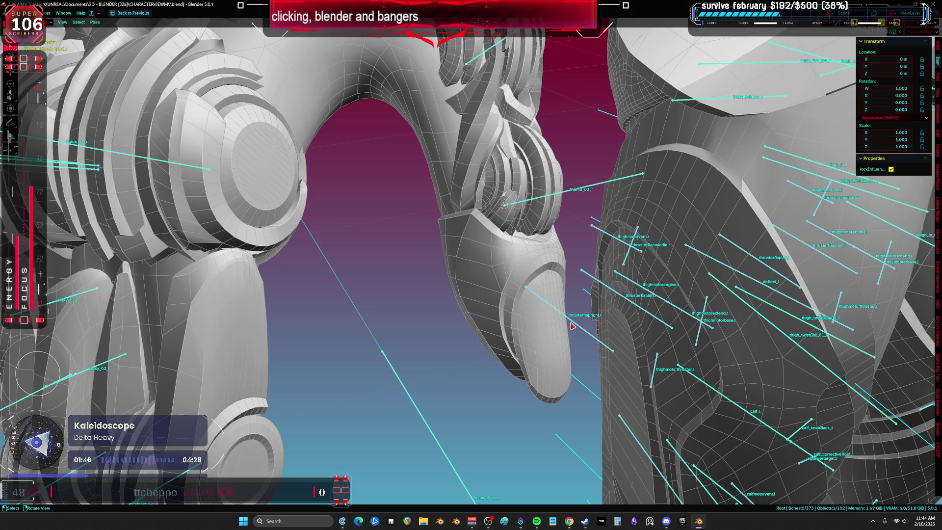
# - Rotate the thumb bone twice around its local Z axis to test how the armor follows
pyautogui.click(573, 200)
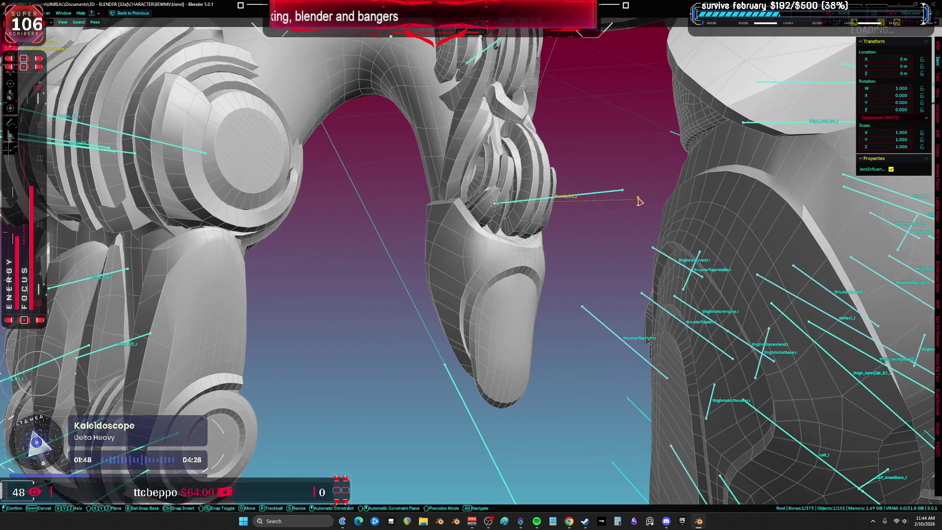
pyautogui.press('r')
pyautogui.press('z')
pyautogui.press('z')
pyautogui.click(626, 244)
pyautogui.moveTo(627, 244)
pyautogui.mouseDown(button='middle')
pyautogui.moveTo(505, 288)
pyautogui.moveTo(501, 279)
pyautogui.moveTo(553, 255)
pyautogui.mouseUp(button='middle')
pyautogui.press('r')
pyautogui.press('z')
pyautogui.press('z')
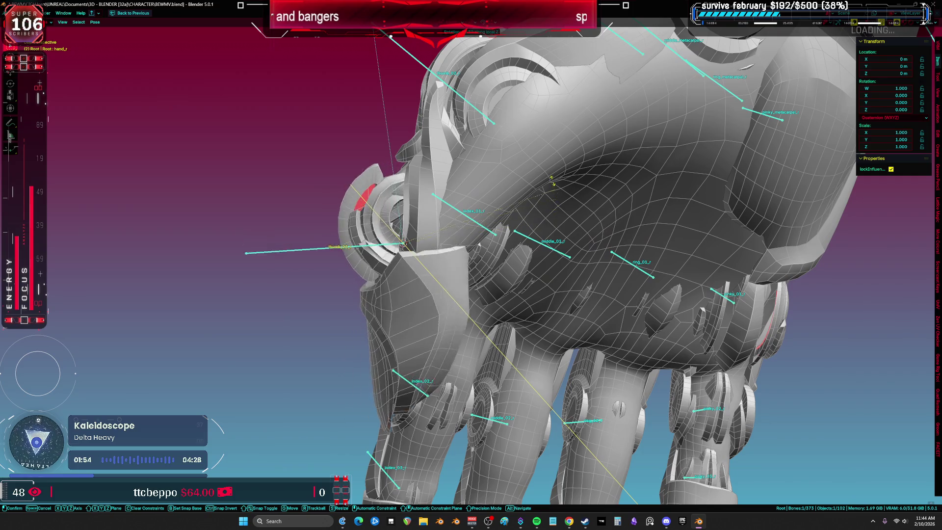
pyautogui.click(522, 293)
pyautogui.moveTo(522, 292)
pyautogui.mouseDown(button='middle')
pyautogui.moveTo(550, 265)
pyautogui.moveTo(548, 306)
pyautogui.mouseUp(button='middle')
# - Select the index_03_r bone, cancel a trial rotation, and inspect its Copy Rotation constraint
pyautogui.click(483, 335)
pyautogui.press('r')
pyautogui.press('z')
pyautogui.press('z')
pyautogui.press('Escape')
pyautogui.hotkey('ctrl', 'space')
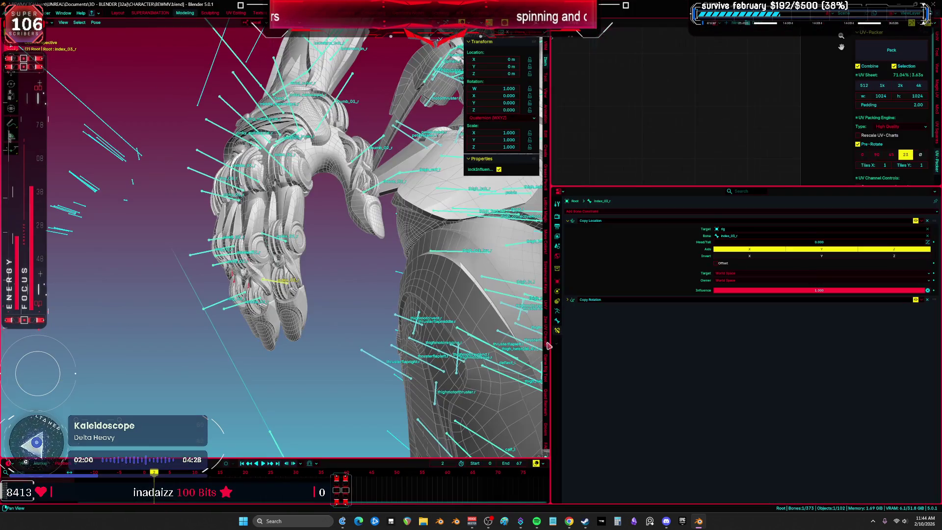
pyautogui.click(916, 302)
pyautogui.hotkey('ctrl', 'space')
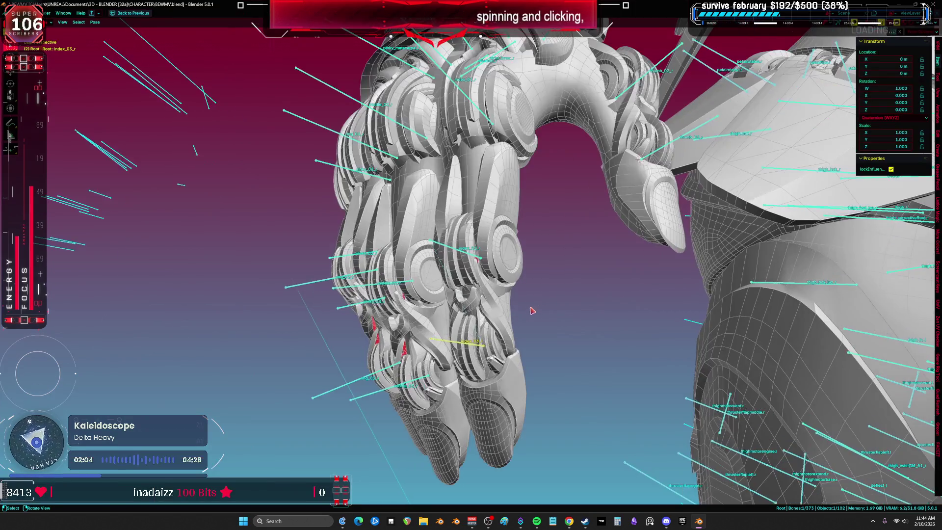
# - Rotate index_03_r around local Z with overlays hidden, then leave Pose Mode on the hand mesh
pyautogui.hotkey('shift', 'alt', 'z')
pyautogui.press('r')
pyautogui.press('z')
pyautogui.press('z')
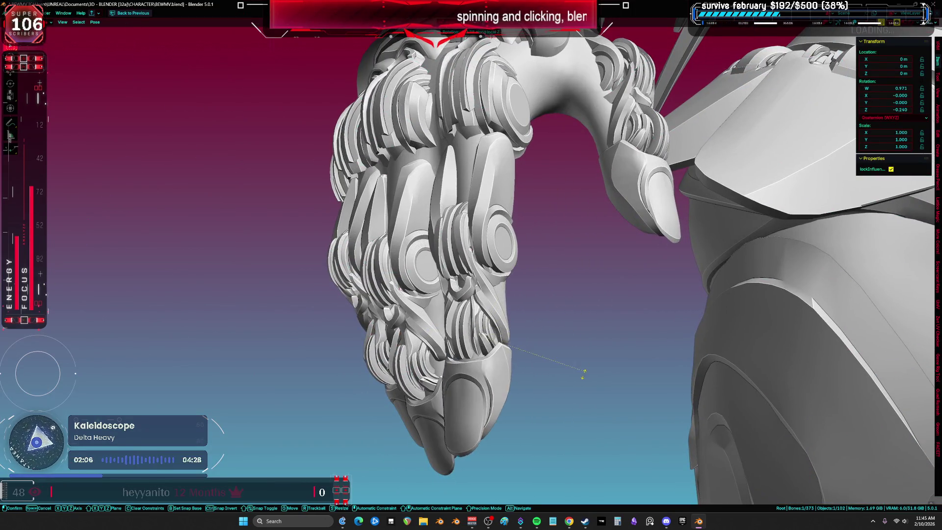
pyautogui.hotkey('shift', 'alt', 'z')
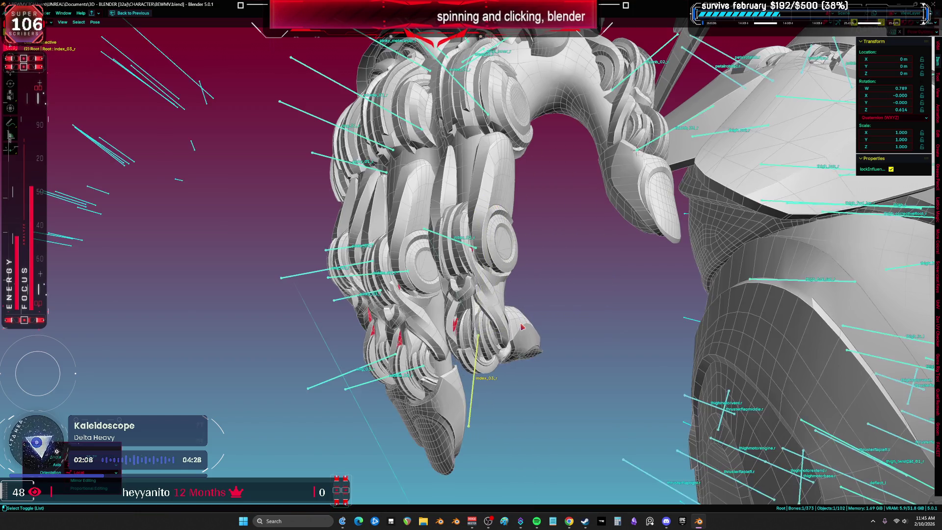
pyautogui.keyDown('alt'); pyautogui.scroll(6, 526, 348); pyautogui.keyUp('alt')
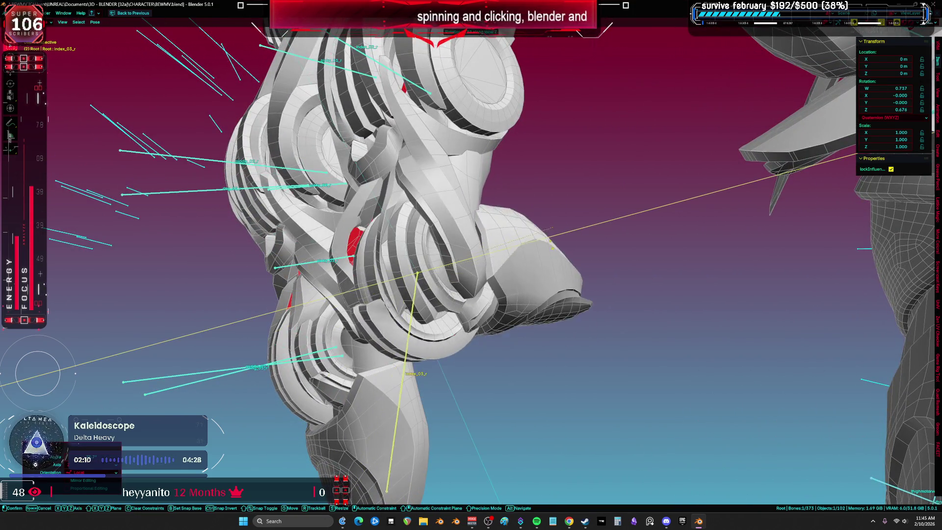
pyautogui.click(576, 276)
pyautogui.moveTo(576, 276)
pyautogui.mouseDown(button='middle')
pyautogui.moveTo(509, 294)
pyautogui.moveTo(543, 319)
pyautogui.moveTo(559, 294)
pyautogui.moveTo(585, 306)
pyautogui.mouseUp(button='middle')
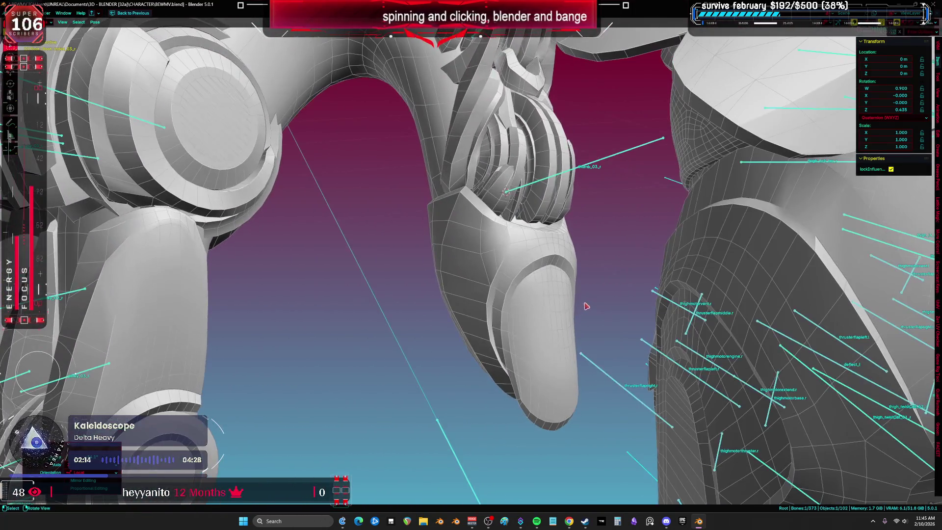
pyautogui.click(474, 274)
pyautogui.moveTo(547, 200)
pyautogui.mouseDown(button='middle')
pyautogui.moveTo(557, 216)
pyautogui.moveTo(542, 232)
pyautogui.mouseUp(button='middle')
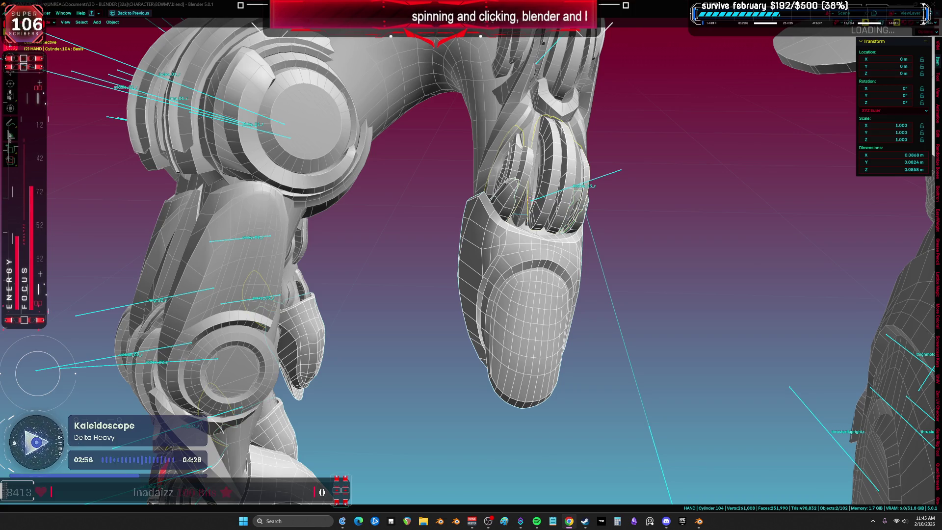
# - Select a face loop on the thumb armor mesh and separate it into a new object
pyautogui.moveTo(490, 196)
pyautogui.mouseDown(button='middle')
pyautogui.moveTo(541, 279)
pyautogui.moveTo(532, 255)
pyautogui.moveTo(516, 260)
pyautogui.moveTo(596, 230)
pyautogui.mouseUp(button='middle')
pyautogui.click(532, 255)
pyautogui.press('Tab')
pyautogui.click(531, 252)
pyautogui.hotkey('alt', 'a')
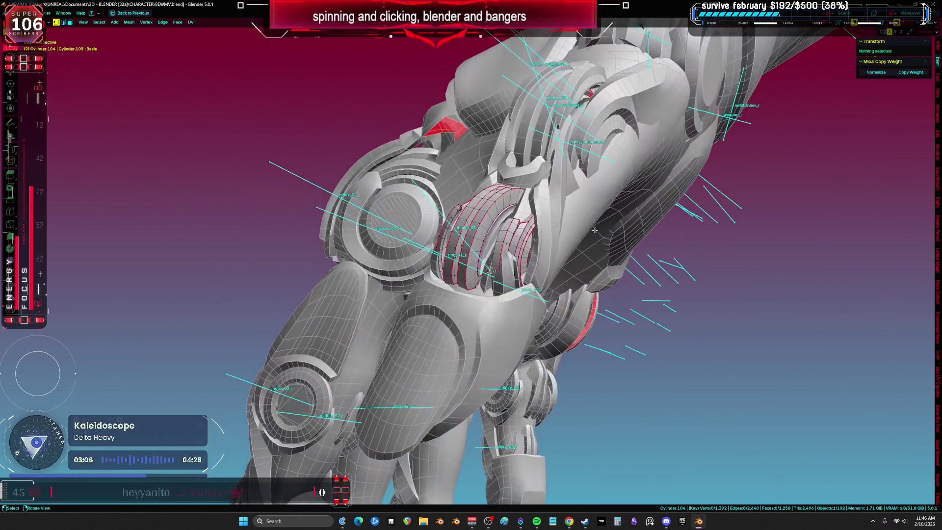
pyautogui.keyDown('alt'); pyautogui.click(492, 216); pyautogui.keyUp('alt')
pyautogui.moveTo(492, 216); pyautogui.dragTo(513, 217, button='middle')
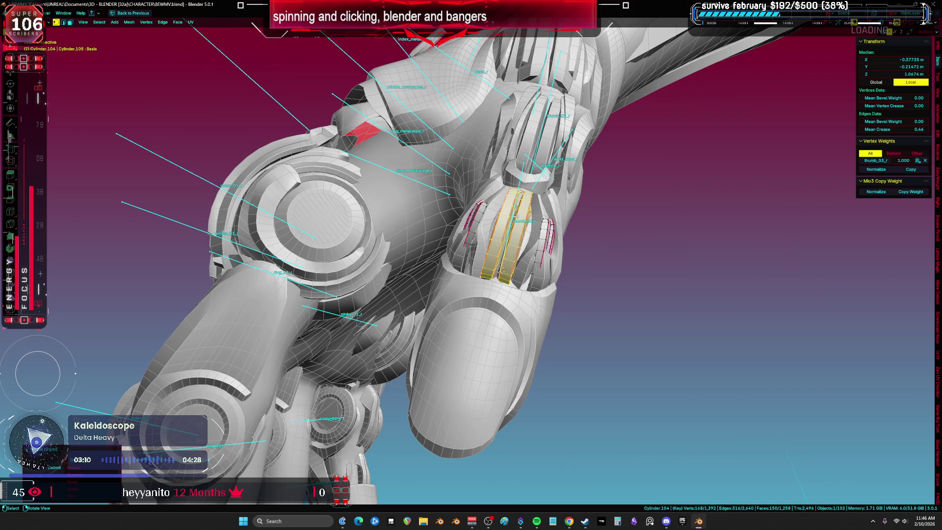
pyautogui.click(517, 218)
pyautogui.press('Tab')
# - Add two more thumb armor pieces to the selection
pyautogui.moveTo(517, 218)
pyautogui.mouseDown(button='middle')
pyautogui.moveTo(487, 242)
pyautogui.moveTo(531, 285)
pyautogui.moveTo(562, 287)
pyautogui.mouseUp(button='middle')
pyautogui.keyDown('shift'); pyautogui.click(517, 241); pyautogui.keyUp('shift')
pyautogui.moveTo(518, 241)
pyautogui.mouseDown(button='middle')
pyautogui.moveTo(539, 241)
pyautogui.moveTo(523, 269)
pyautogui.moveTo(539, 272)
pyautogui.mouseUp(button='middle')
pyautogui.keyDown('shift'); pyautogui.click(540, 235); pyautogui.keyUp('shift')
# - In X-ray, box-select the thumb tip of Cylinder.075 and separate it into its own object
pyautogui.press('g')
pyautogui.click(522, 270)
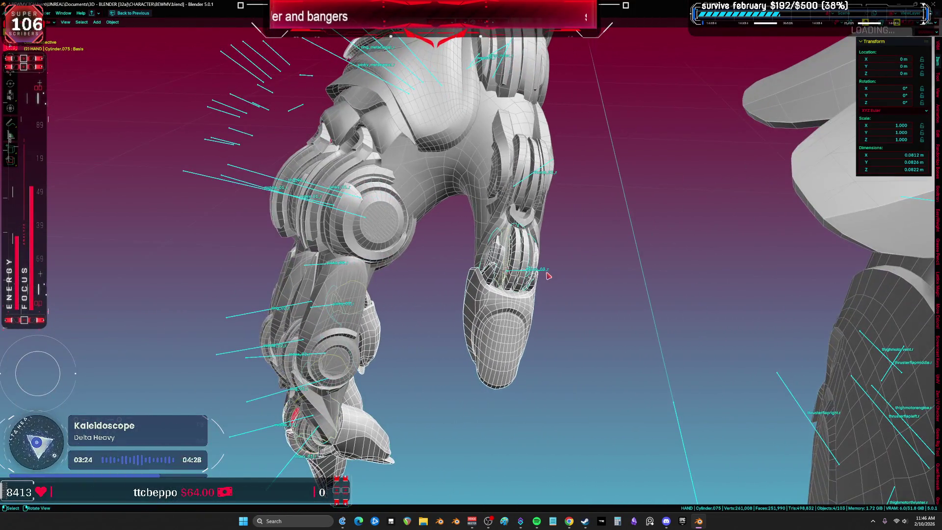
pyautogui.press('Tab')
pyautogui.press('a')
pyautogui.hotkey('shift', 'z')
pyautogui.moveTo(549, 398); pyautogui.dragTo(431, 191)
pyautogui.click(505, 288)
pyautogui.hotkey('shift', 'z')
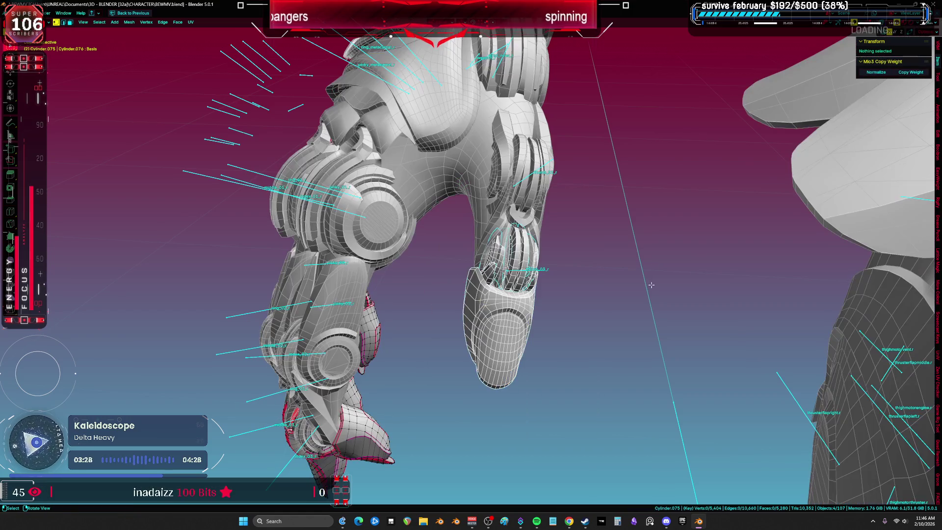
# - Back in Object Mode, box-select the thumb pieces and move them to a new position
pyautogui.click(396, 259)
pyautogui.click(466, 317)
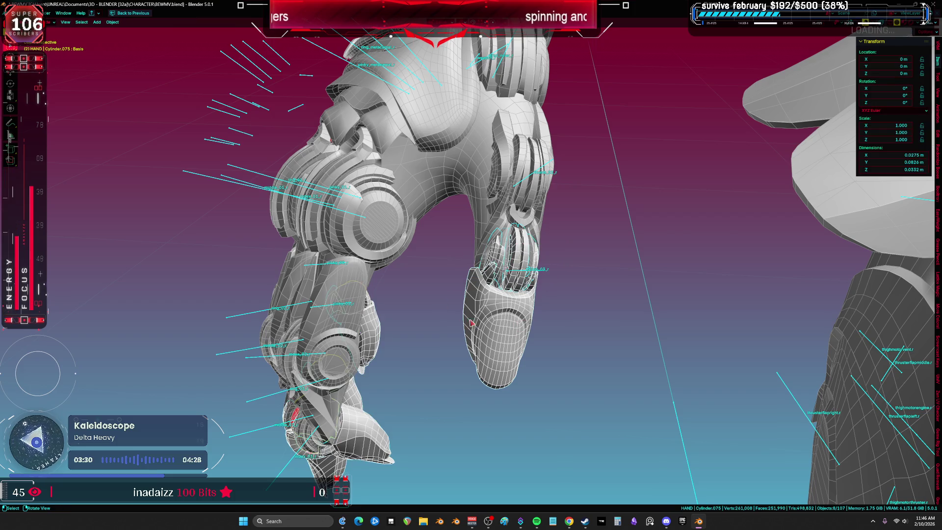
pyautogui.moveTo(438, 267); pyautogui.dragTo(168, 462)
pyautogui.hotkey('shift', 'z')
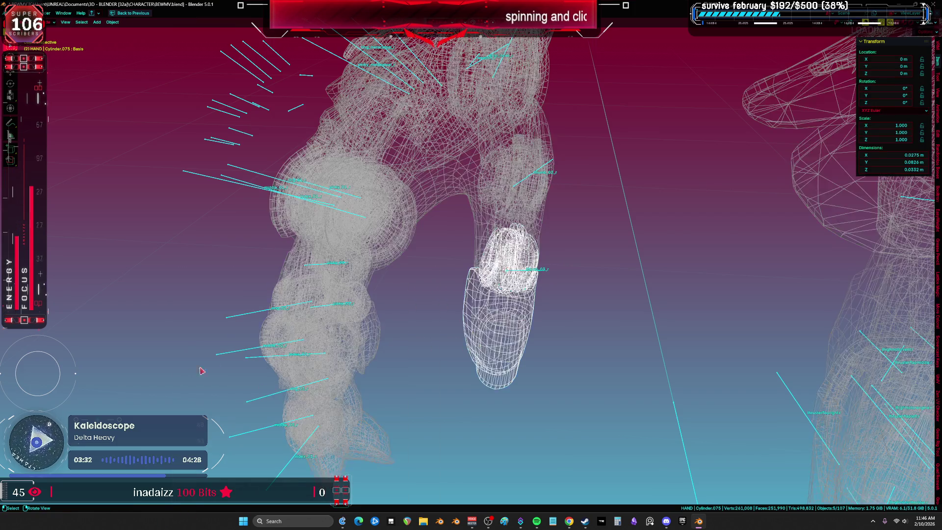
pyautogui.press('g')
pyautogui.click(460, 312)
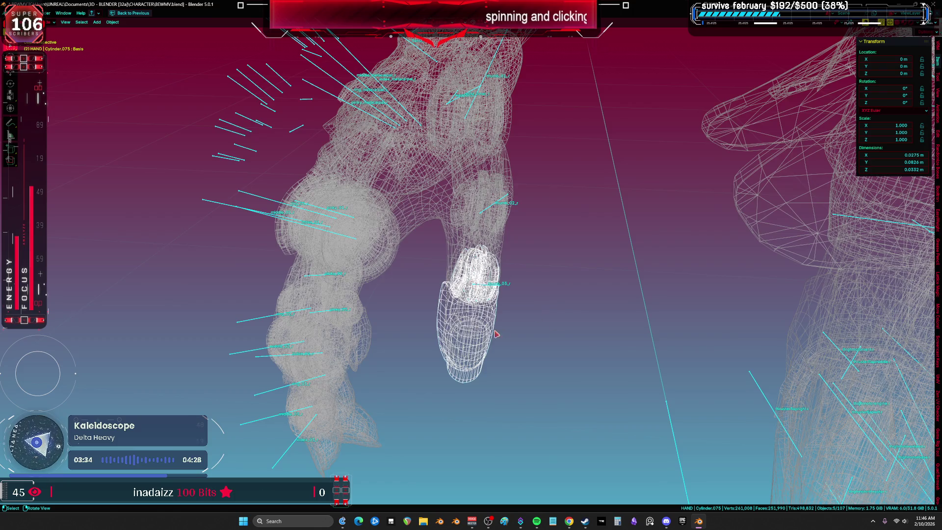
# - Select the Cylinder.023 thumb base armor piece
pyautogui.scroll(2, 503, 333)
pyautogui.moveTo(502, 334)
pyautogui.mouseDown(button='middle')
pyautogui.moveTo(435, 296)
pyautogui.moveTo(540, 311)
pyautogui.moveTo(549, 328)
pyautogui.moveTo(453, 343)
pyautogui.mouseUp(button='middle')
pyautogui.hotkey('shift', 'z')
pyautogui.moveTo(475, 403); pyautogui.dragTo(474, 405)
pyautogui.click(474, 405)
pyautogui.moveTo(471, 390)
pyautogui.mouseDown(button='middle')
pyautogui.moveTo(490, 358)
pyautogui.moveTo(461, 283)
pyautogui.moveTo(490, 256)
pyautogui.moveTo(515, 255)
pyautogui.moveTo(429, 268)
pyautogui.moveTo(402, 242)
pyautogui.moveTo(320, 218)
pyautogui.mouseUp(button='middle')
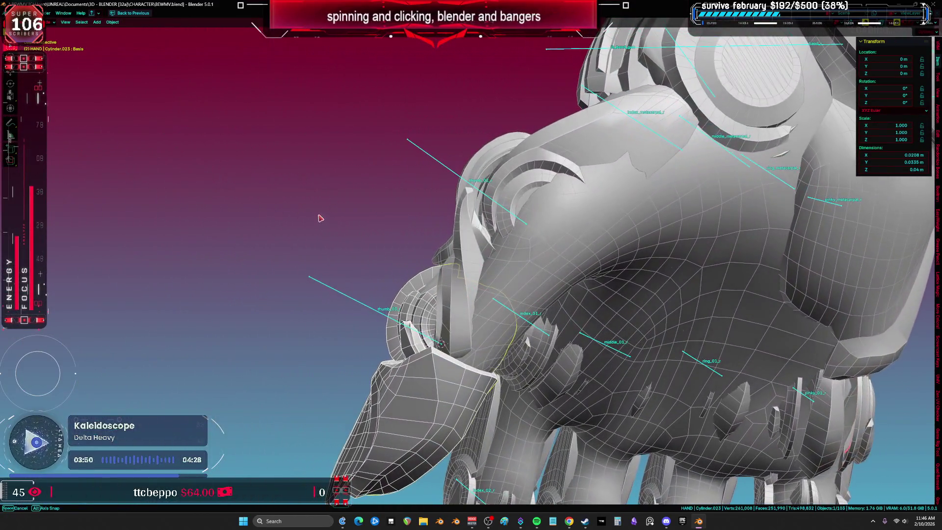
# - Isolate the ring armor piece and snap the 3D cursor to its inner ring loop's centre
pyautogui.keyDown('shift'); pyautogui.moveTo(430, 349); pyautogui.dragTo(424, 334, button='middle'); pyautogui.keyUp('shift')
pyautogui.click(478, 289)
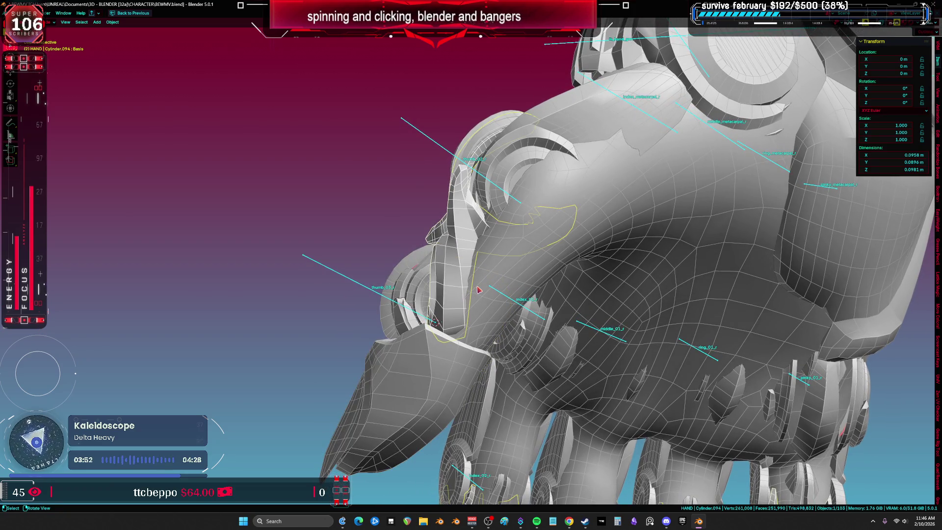
pyautogui.moveTo(496, 286)
pyautogui.mouseDown(button='middle')
pyautogui.moveTo(472, 343)
pyautogui.moveTo(523, 360)
pyautogui.moveTo(432, 287)
pyautogui.moveTo(437, 344)
pyautogui.moveTo(372, 327)
pyautogui.mouseUp(button='middle')
pyautogui.press('Tab')
pyautogui.press('a')
pyautogui.press('KP_Divide')
pyautogui.scroll(3, 450, 295)
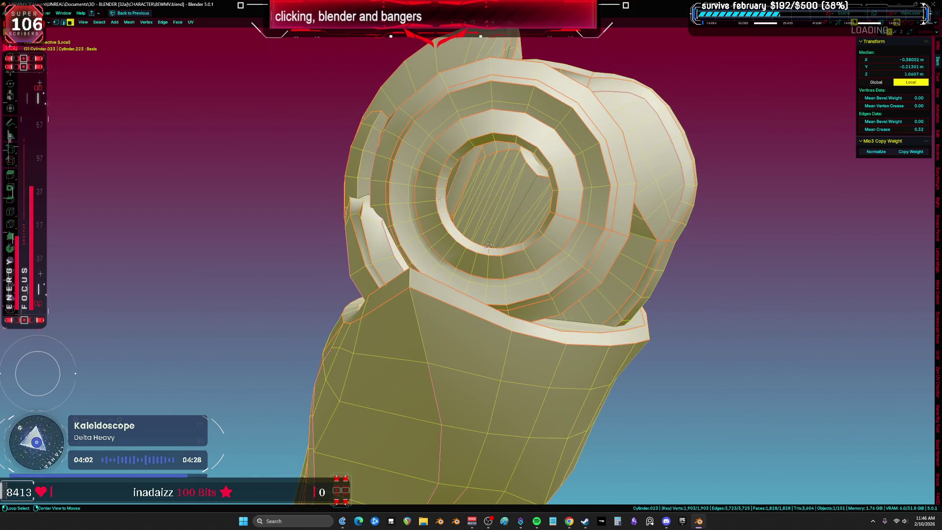
pyautogui.keyDown('alt'); pyautogui.click(439, 198); pyautogui.keyUp('alt')
pyautogui.moveTo(439, 198)
pyautogui.mouseDown(button='middle')
pyautogui.moveTo(515, 237)
pyautogui.moveTo(604, 229)
pyautogui.moveTo(563, 301)
pyautogui.mouseUp(button='middle')
pyautogui.hotkey('shift', 's')
pyautogui.press('2')
# - Set the ring piece's origin to the 3D cursor and exit local view
pyautogui.press('Tab')
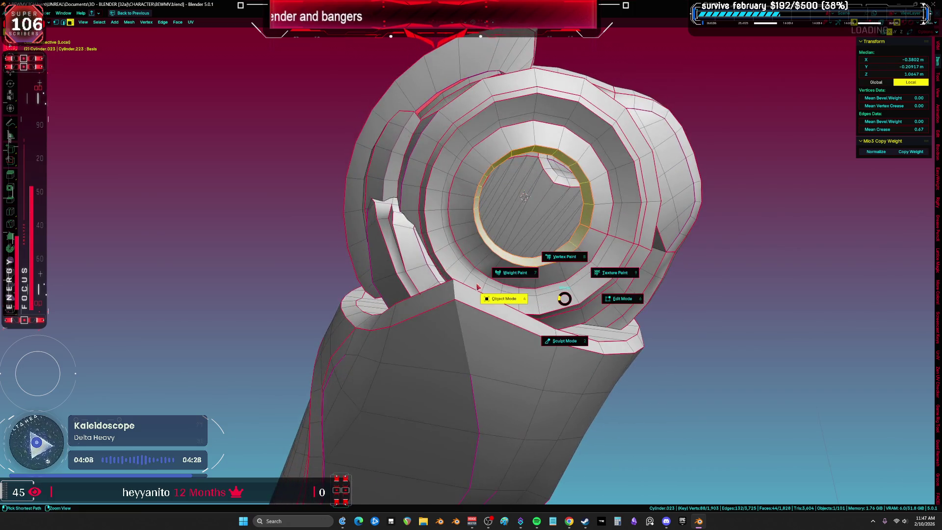
pyautogui.click(513, 272)
pyautogui.click(113, 23)
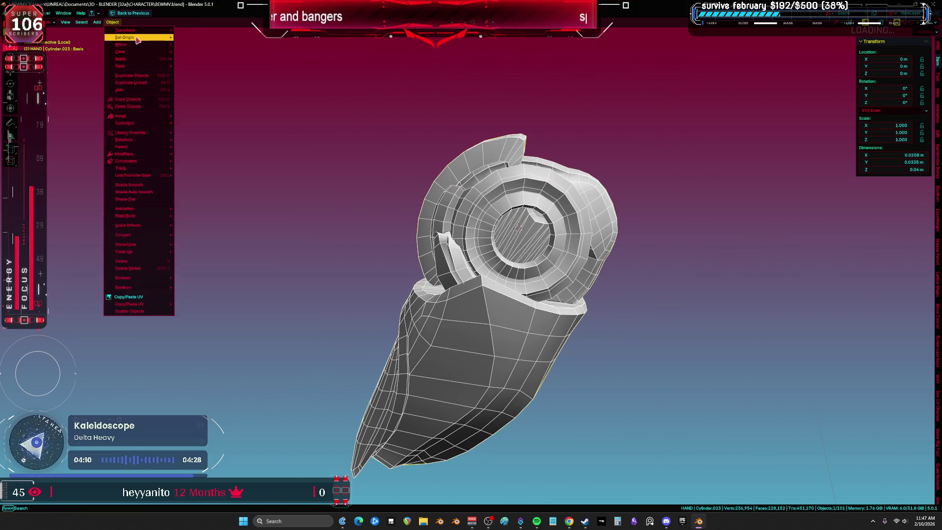
pyautogui.moveTo(147, 38)
pyautogui.click(233, 53)
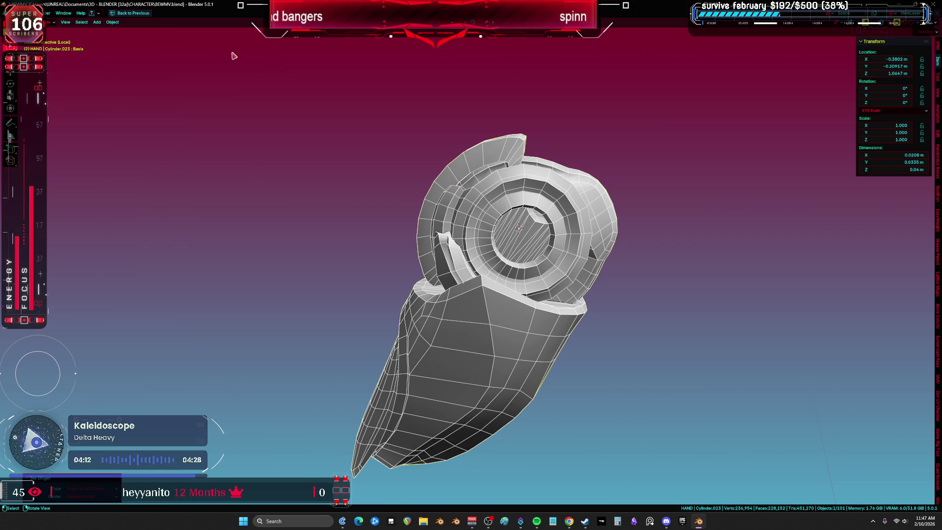
pyautogui.moveTo(536, 276)
pyautogui.mouseDown(button='middle')
pyautogui.moveTo(549, 285)
pyautogui.moveTo(569, 274)
pyautogui.moveTo(520, 251)
pyautogui.mouseUp(button='middle')
pyautogui.press('KP_Divide')
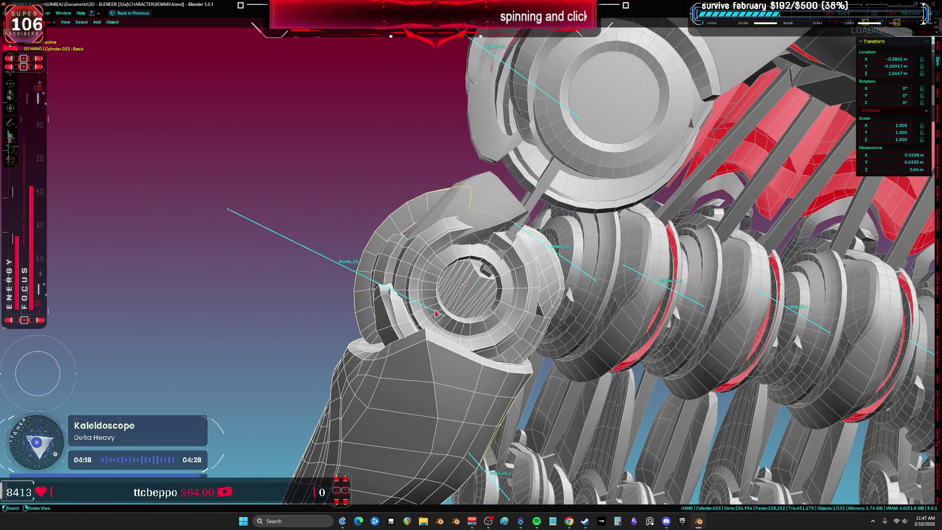
# - Snap the ring armor piece onto the 3D cursor at the thumb joint
pyautogui.click(436, 313)
pyautogui.press('Tab')
pyautogui.press('Tab')
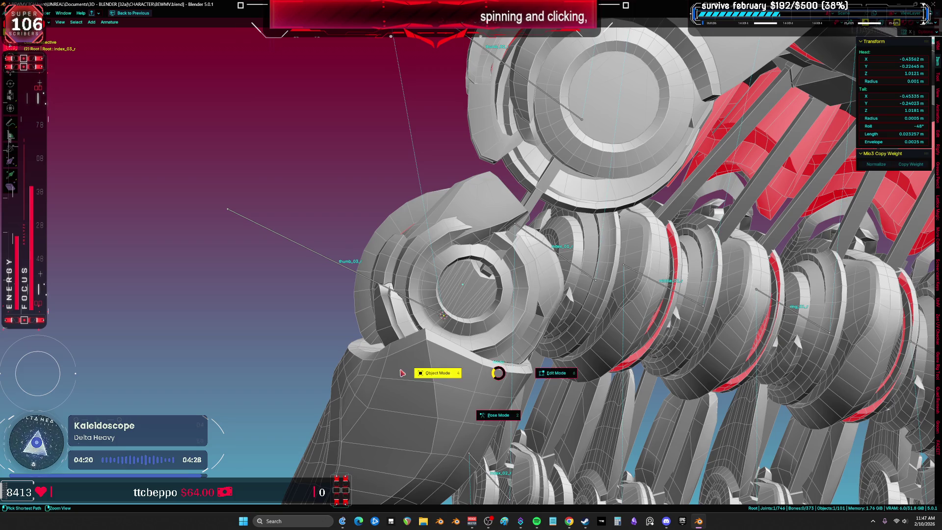
pyautogui.click(486, 276)
pyautogui.hotkey('shift', 's')
pyautogui.click(485, 238)
pyautogui.moveTo(485, 237)
pyautogui.mouseDown(button='middle')
pyautogui.moveTo(578, 263)
pyautogui.moveTo(511, 252)
pyautogui.moveTo(456, 282)
pyautogui.moveTo(470, 313)
pyautogui.moveTo(457, 331)
pyautogui.moveTo(499, 284)
pyautogui.moveTo(471, 296)
pyautogui.moveTo(467, 260)
pyautogui.mouseUp(button='middle')
# - Select four armor pieces that cover the thumb
pyautogui.keyDown('shift'); pyautogui.click(467, 259); pyautogui.keyUp('shift')
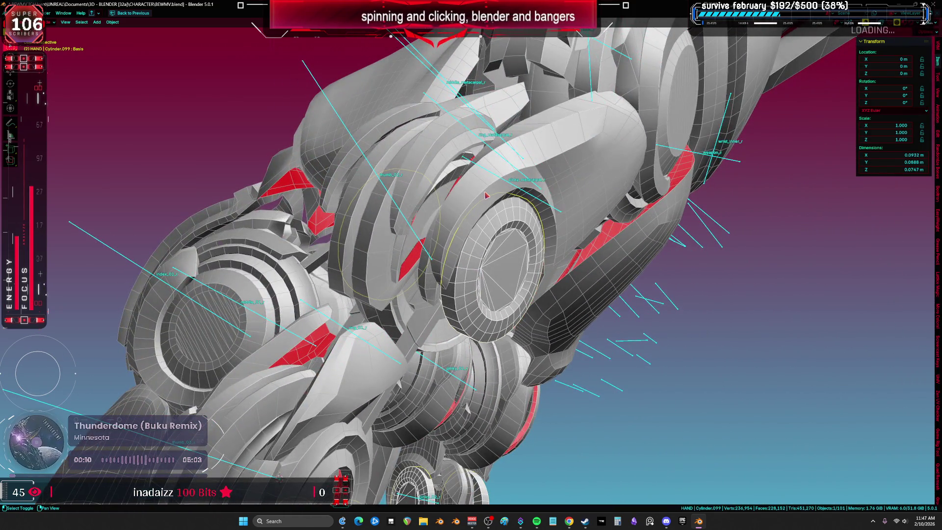
pyautogui.moveTo(486, 195)
pyautogui.mouseDown(button='middle')
pyautogui.moveTo(420, 210)
pyautogui.moveTo(422, 235)
pyautogui.moveTo(382, 240)
pyautogui.moveTo(398, 405)
pyautogui.moveTo(365, 392)
pyautogui.mouseUp(button='middle')
pyautogui.keyDown('shift'); pyautogui.click(460, 202); pyautogui.keyUp('shift')
pyautogui.keyDown('shift'); pyautogui.click(374, 237); pyautogui.keyUp('shift')
pyautogui.keyDown('shift'); pyautogui.click(370, 314); pyautogui.keyUp('shift')
pyautogui.moveTo(370, 314); pyautogui.dragTo(422, 324, button='middle')
# - In X-ray edit mode, box-select their thumb geometry and separate it by selection
pyautogui.press('Tab')
pyautogui.hotkey('shift', 'z')
pyautogui.moveTo(497, 429); pyautogui.dragTo(343, 193)
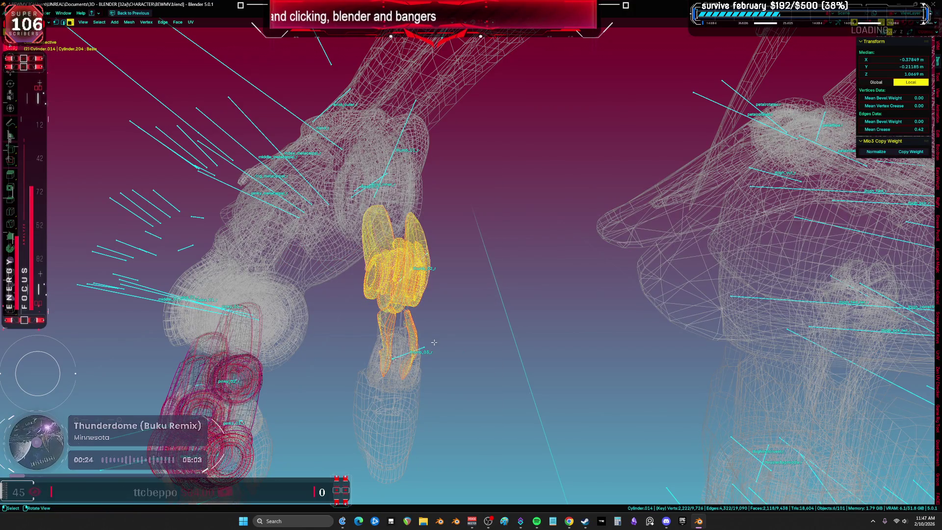
pyautogui.press('p')
pyautogui.click(434, 345)
pyautogui.press('Tab')
pyautogui.hotkey('shift', 'z')
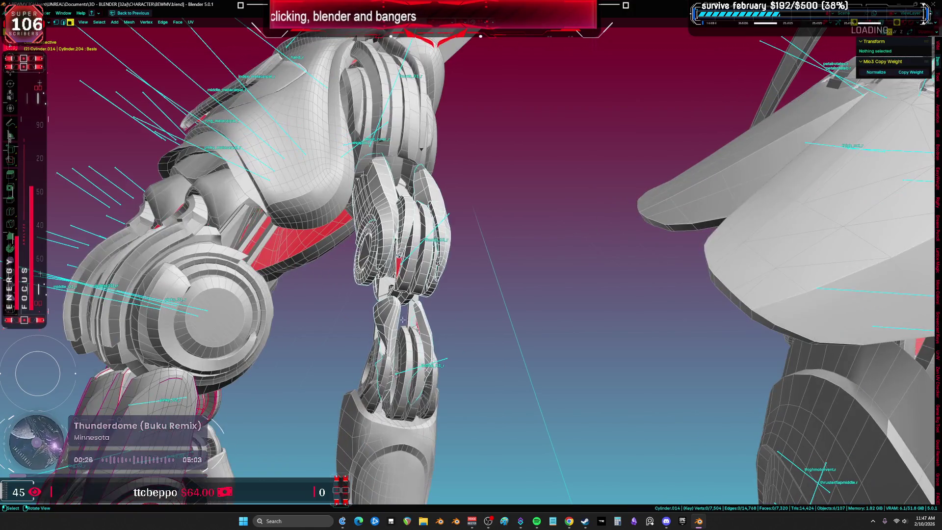
# - Inspect the separated part, then isolate Cylinder.014 in local view
pyautogui.scroll(-5, 414, 343)
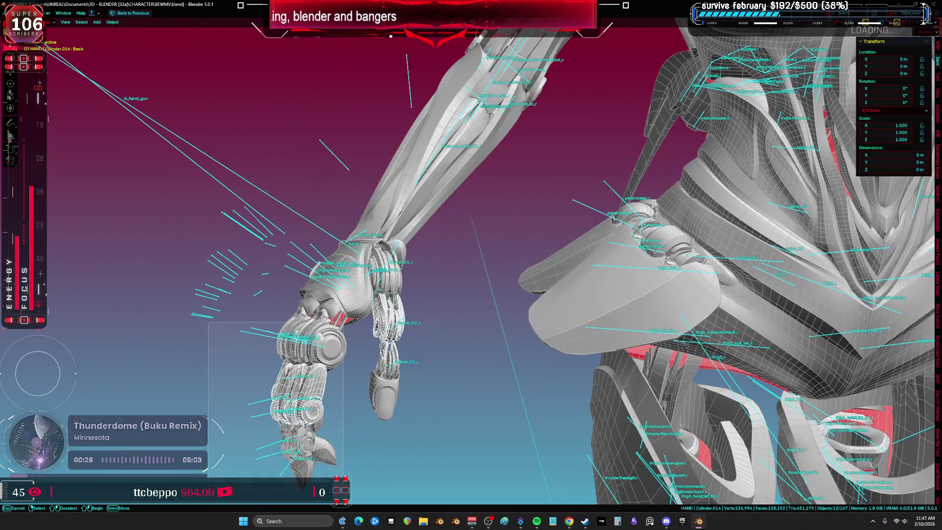
pyautogui.hotkey('shift', 'z')
pyautogui.press('g')
pyautogui.press('Escape')
pyautogui.moveTo(414, 343); pyautogui.dragTo(393, 325, button='middle')
pyautogui.hotkey('shift', 'z')
pyautogui.press('KP_Divide')
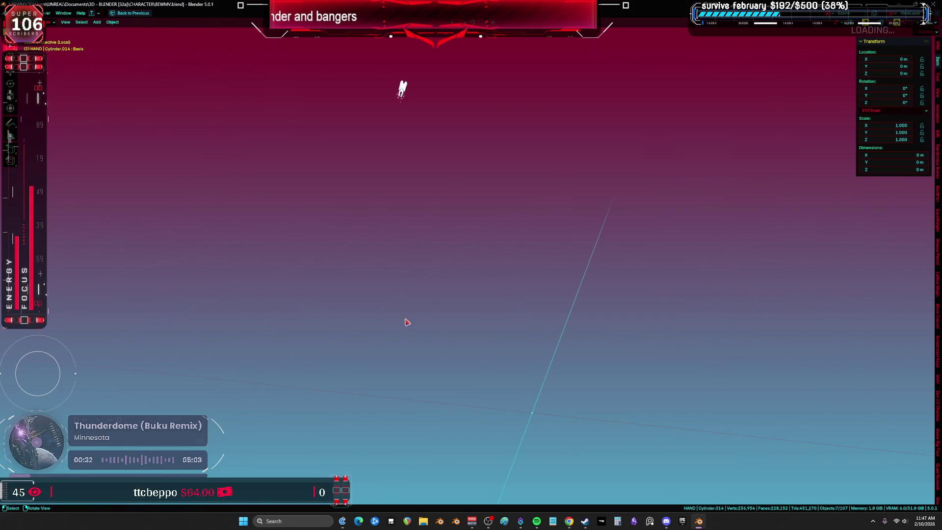
# - Isolate Cylinder.021 and loop-select its two joint rings, returning to Object Mode
pyautogui.press('KP_Divide')
pyautogui.click(346, 367)
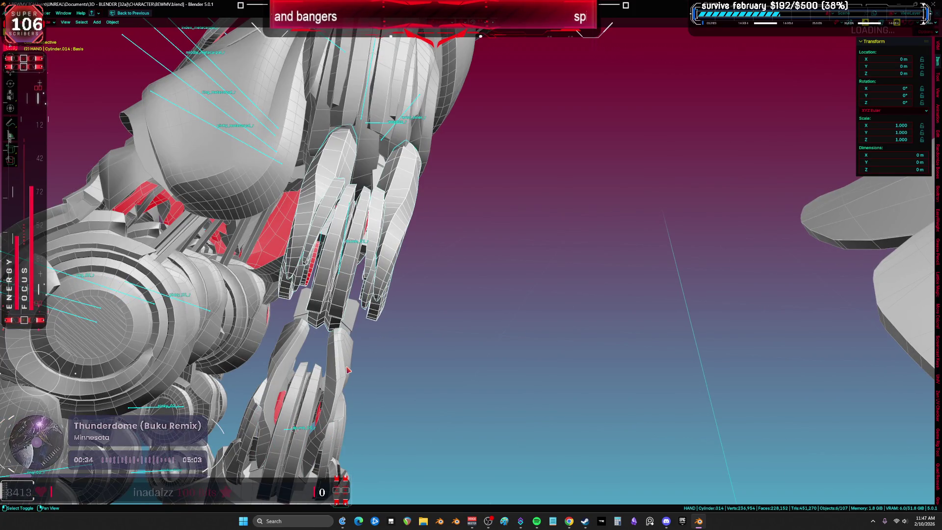
pyautogui.press('Tab')
pyautogui.press('KP_Divide')
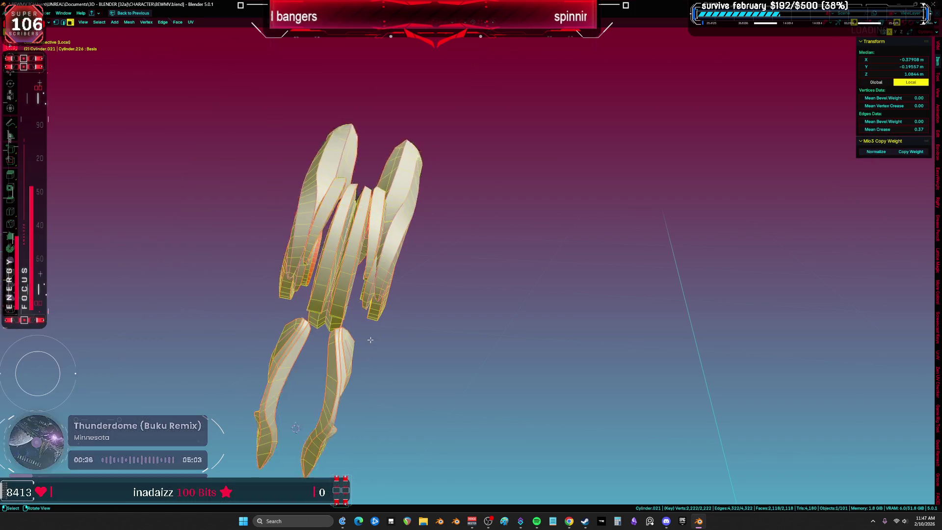
pyautogui.moveTo(370, 336)
pyautogui.mouseDown(button='middle')
pyautogui.moveTo(404, 294)
pyautogui.moveTo(552, 233)
pyautogui.mouseUp(button='middle')
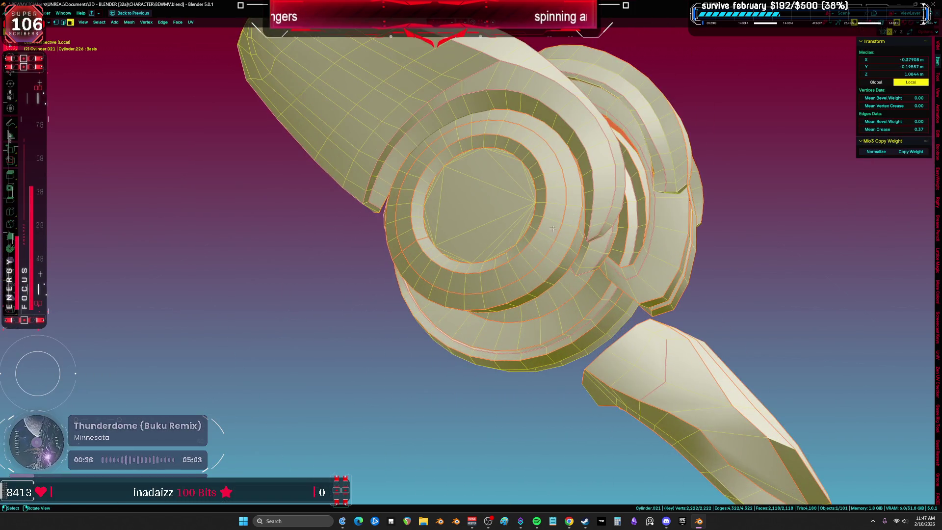
pyautogui.keyDown('alt'); pyautogui.click(537, 201); pyautogui.keyUp('alt')
pyautogui.moveTo(538, 201)
pyautogui.mouseDown(button='middle')
pyautogui.moveTo(502, 208)
pyautogui.moveTo(547, 202)
pyautogui.moveTo(695, 262)
pyautogui.moveTo(626, 263)
pyautogui.moveTo(194, 86)
pyautogui.mouseUp(button='middle')
pyautogui.keyDown('alt'); pyautogui.keyDown('shift'); pyautogui.click(475, 199); pyautogui.keyUp('shift'); pyautogui.keyUp('alt')
pyautogui.hotkey('ctrl', 'Tab')
pyautogui.click(588, 263)
# - Set Cylinder.021's origin to the 3D cursor and exit local view
pyautogui.click(112, 22)
pyautogui.moveTo(143, 38)
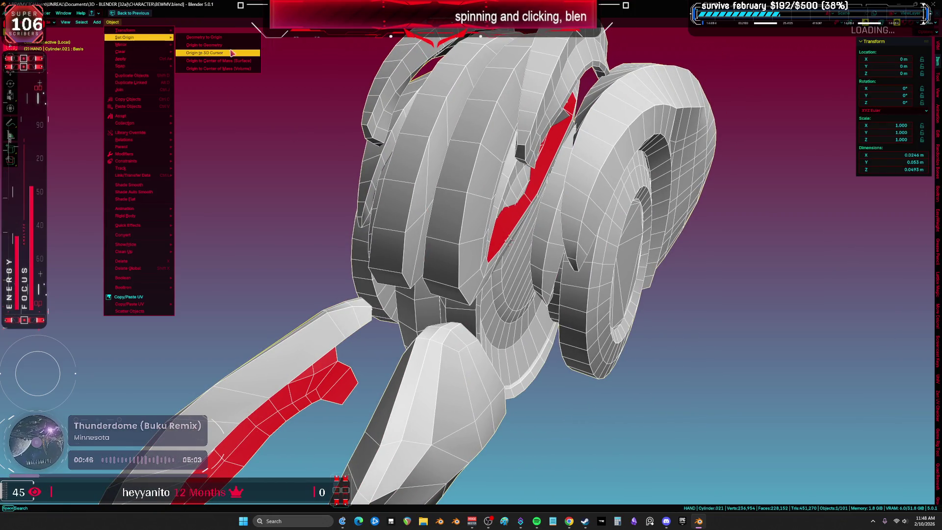
pyautogui.click(231, 52)
pyautogui.click(112, 22)
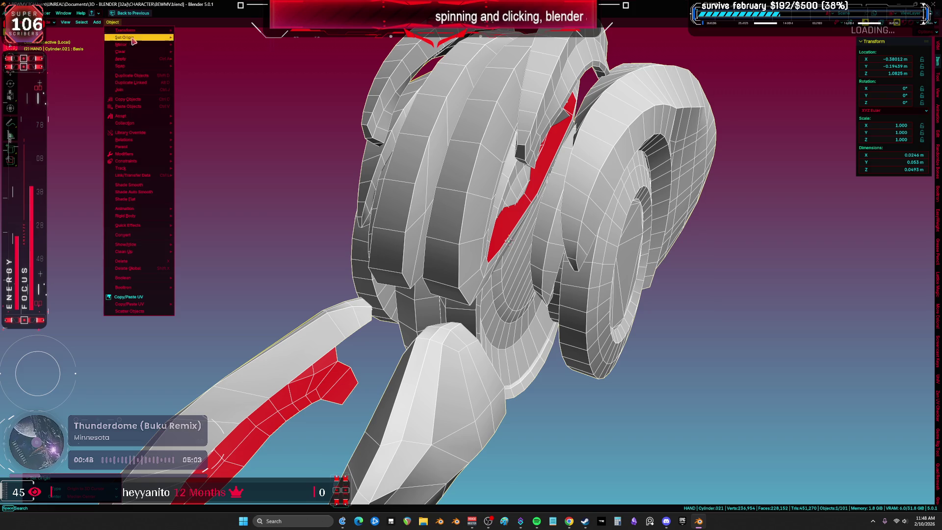
pyautogui.moveTo(147, 38)
pyautogui.click(205, 53)
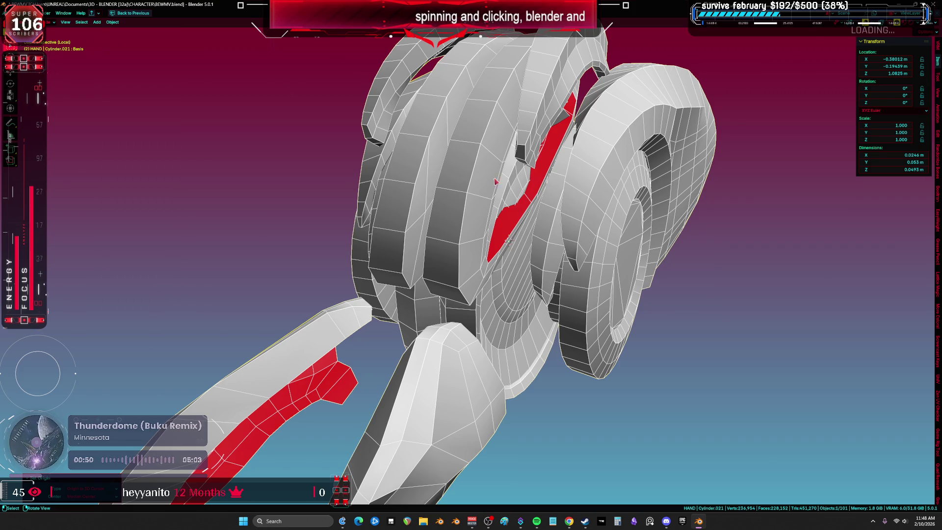
pyautogui.press('KP_Divide')
# - Select the hand armature and switch it into Edit Mode
pyautogui.moveTo(454, 279)
pyautogui.mouseDown(button='middle')
pyautogui.moveTo(424, 278)
pyautogui.moveTo(316, 223)
pyautogui.mouseUp(button='middle')
pyautogui.click(334, 279)
pyautogui.press('Tab')
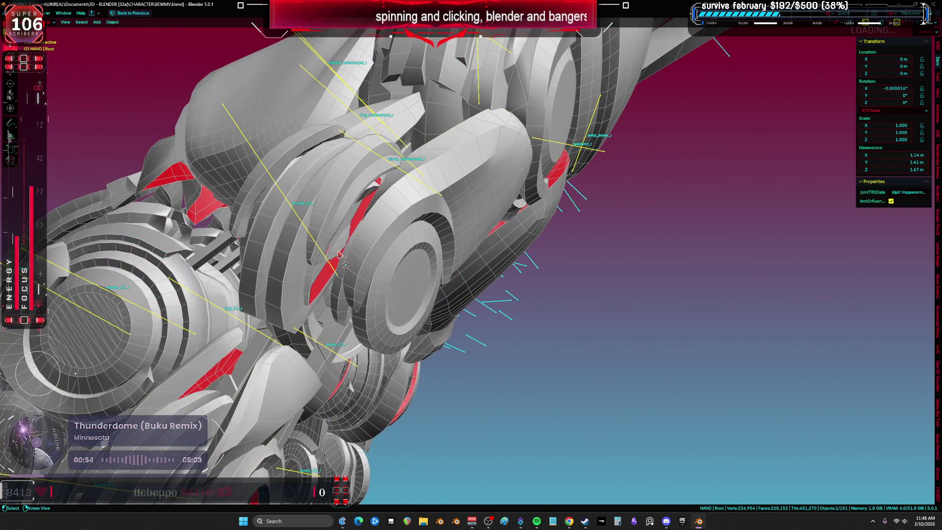
pyautogui.click(371, 272)
pyautogui.click(372, 267)
pyautogui.moveTo(373, 267)
pyautogui.mouseDown(button='middle')
pyautogui.moveTo(382, 248)
pyautogui.moveTo(443, 314)
pyautogui.moveTo(484, 276)
pyautogui.moveTo(492, 252)
pyautogui.moveTo(559, 251)
pyautogui.mouseUp(button='middle')
pyautogui.press('r')
pyautogui.press('z')
pyautogui.press('z')
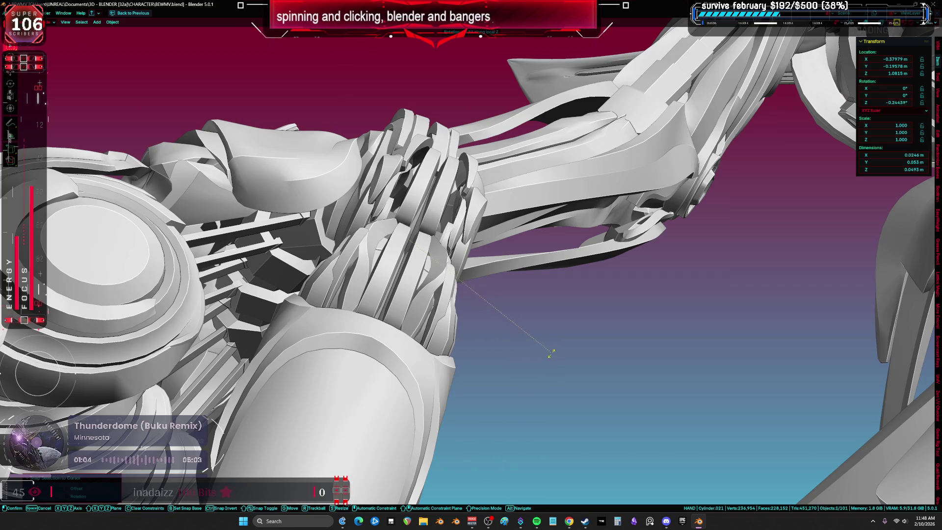
pyautogui.rightClick(552, 369)
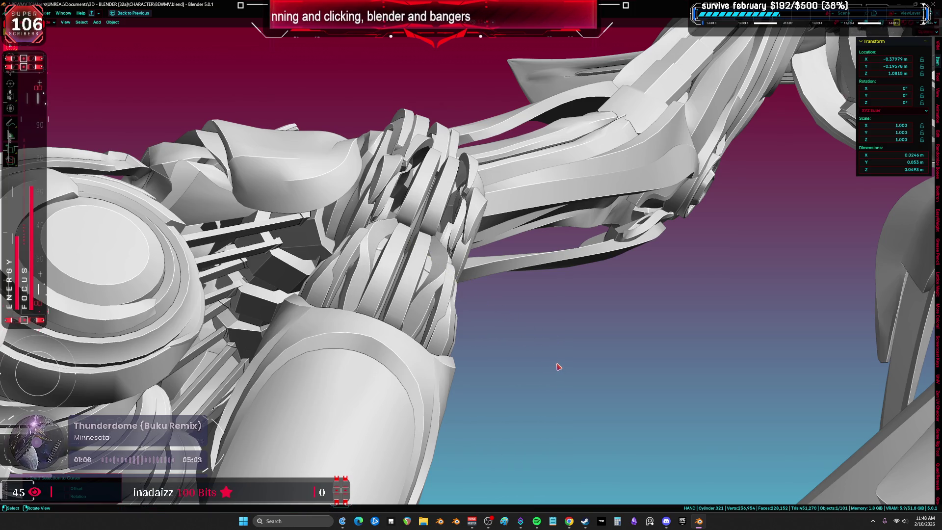
pyautogui.press('r')
pyautogui.press('y')
pyautogui.press('y')
pyautogui.click(485, 410)
pyautogui.press('r')
pyautogui.press('z')
pyautogui.press('z')
pyautogui.click(492, 405)
pyautogui.moveTo(491, 405)
pyautogui.mouseDown(button='middle')
pyautogui.moveTo(496, 448)
pyautogui.moveTo(478, 307)
pyautogui.moveTo(347, 325)
pyautogui.moveTo(337, 315)
pyautogui.moveTo(357, 305)
pyautogui.moveTo(506, 330)
pyautogui.mouseUp(button='middle')
pyautogui.hotkey('ctrl', 'z')
pyautogui.press('Escape')
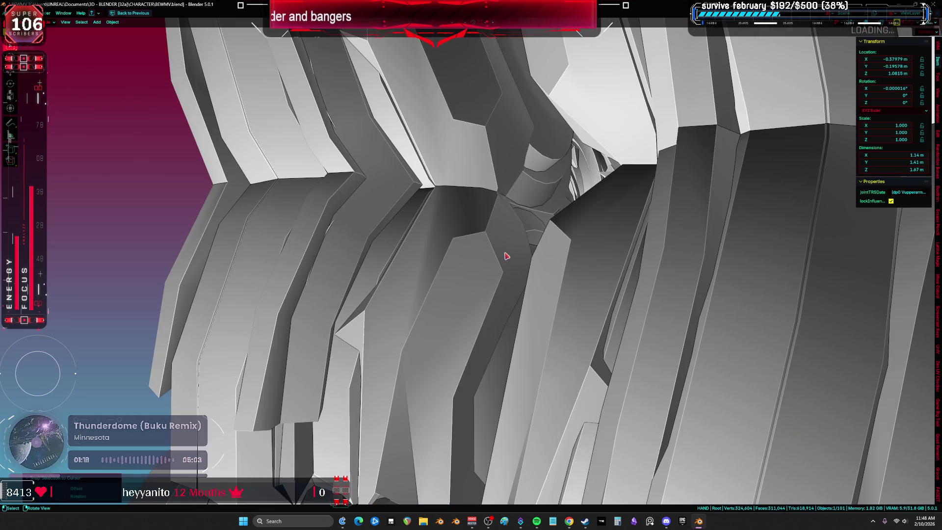
pyautogui.press('Tab')
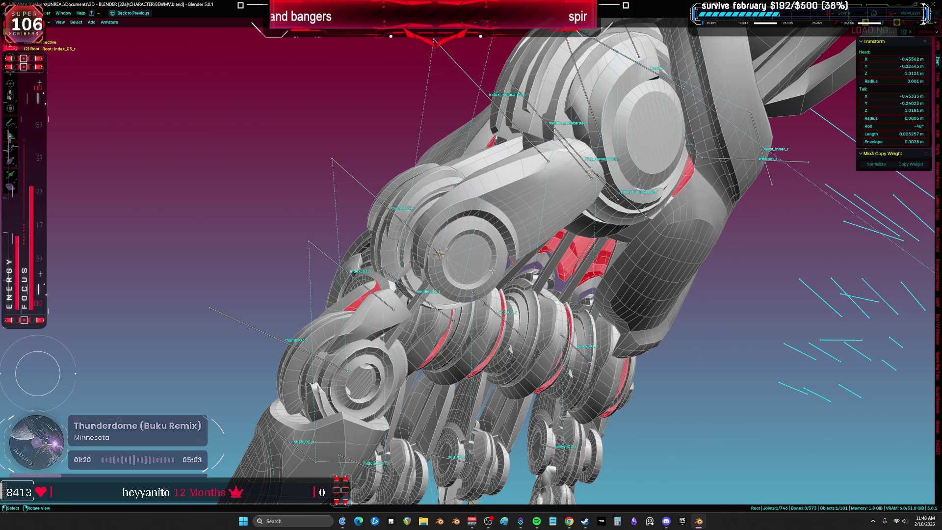
pyautogui.click(431, 277)
pyautogui.moveTo(486, 269); pyautogui.dragTo(513, 238, button='middle')
pyautogui.press('r')
pyautogui.press('y')
pyautogui.press('y')
pyautogui.press('x')
pyautogui.press('x')
pyautogui.press('Escape')
pyautogui.moveTo(511, 256)
pyautogui.mouseDown(button='middle')
pyautogui.moveTo(431, 273)
pyautogui.moveTo(618, 282)
pyautogui.mouseUp(button='middle')
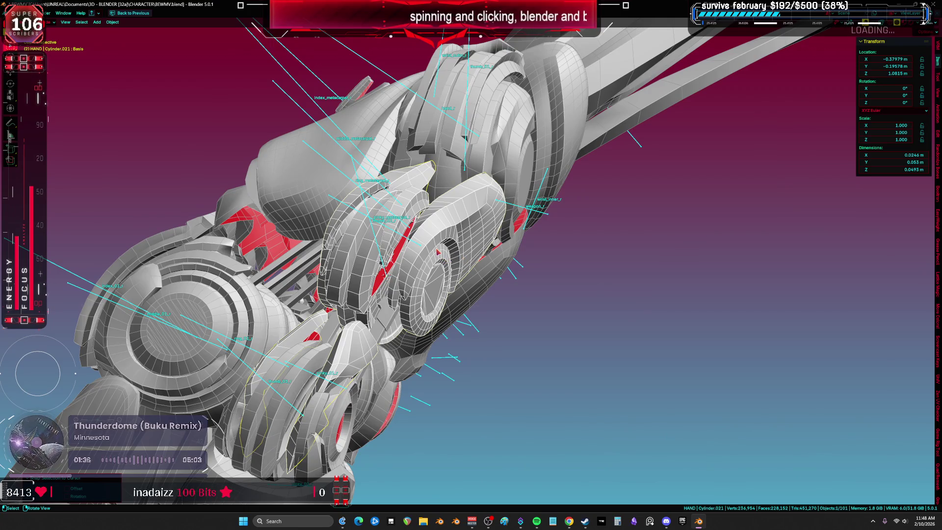
pyautogui.moveTo(473, 322)
pyautogui.mouseDown(button='middle')
pyautogui.moveTo(506, 301)
pyautogui.moveTo(488, 311)
pyautogui.moveTo(458, 303)
pyautogui.mouseUp(button='middle')
pyautogui.click(367, 208)
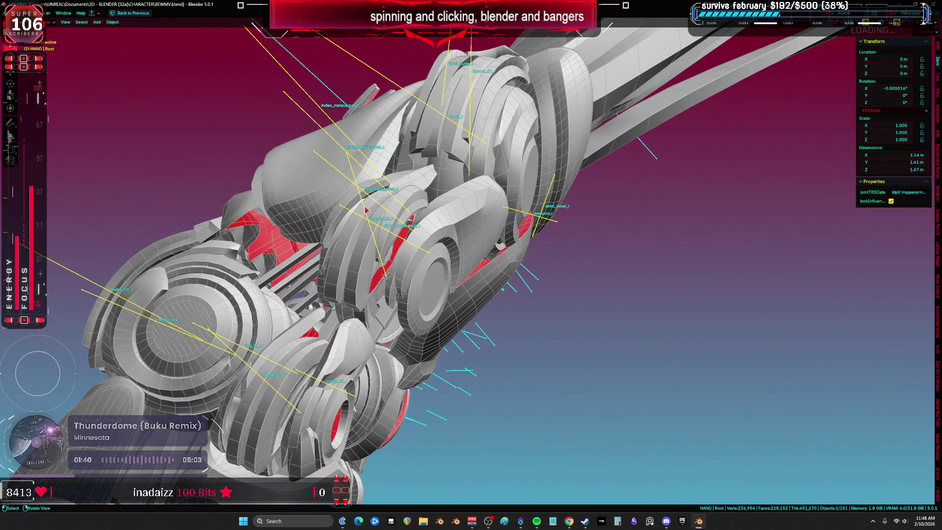
# - Parent Cylinder.021 to Root with Parent Type Bone and Parent Bone thumb_02_r
pyautogui.press('Tab')
pyautogui.press('Tab')
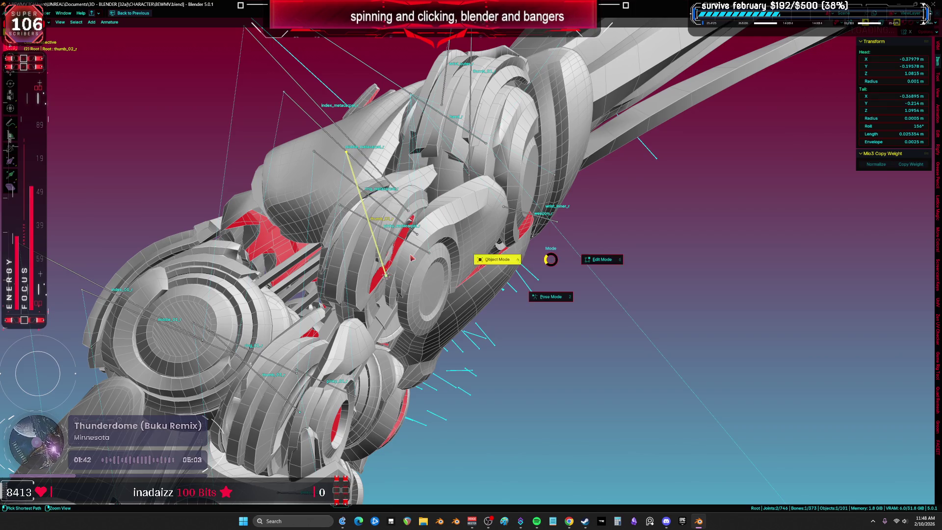
pyautogui.click(483, 244)
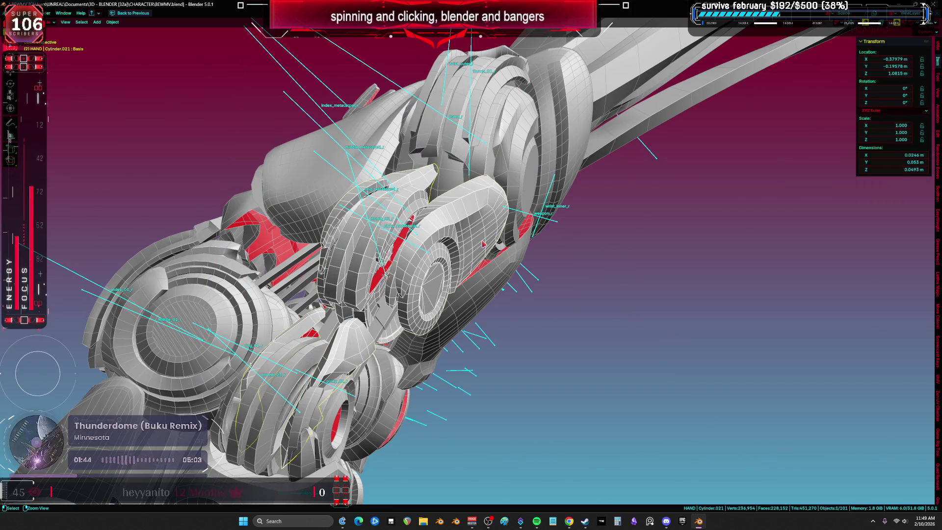
pyautogui.hotkey('ctrl', 'space')
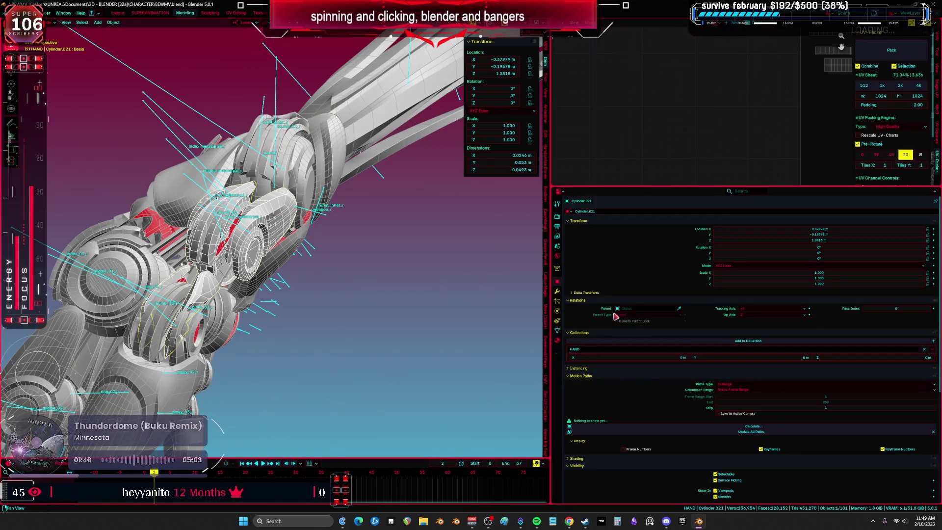
pyautogui.click(624, 308)
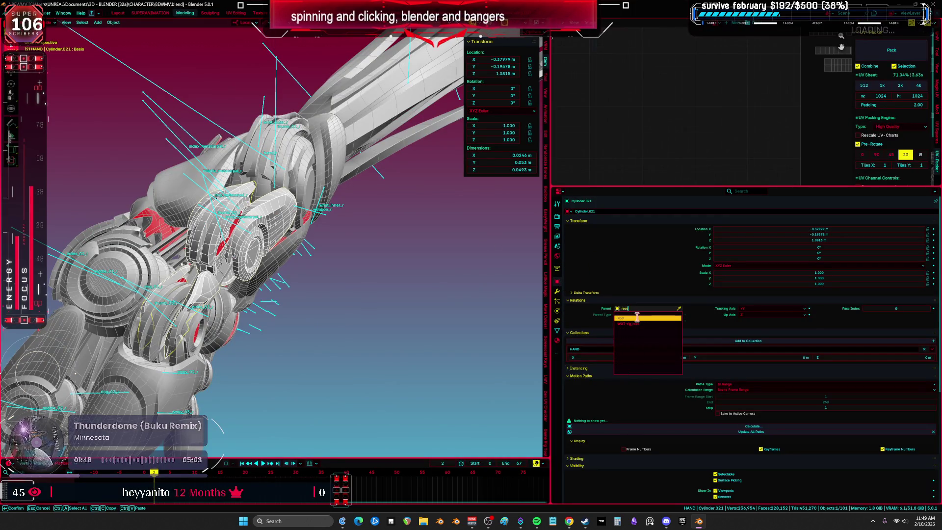
pyautogui.click(636, 318)
pyautogui.click(630, 341)
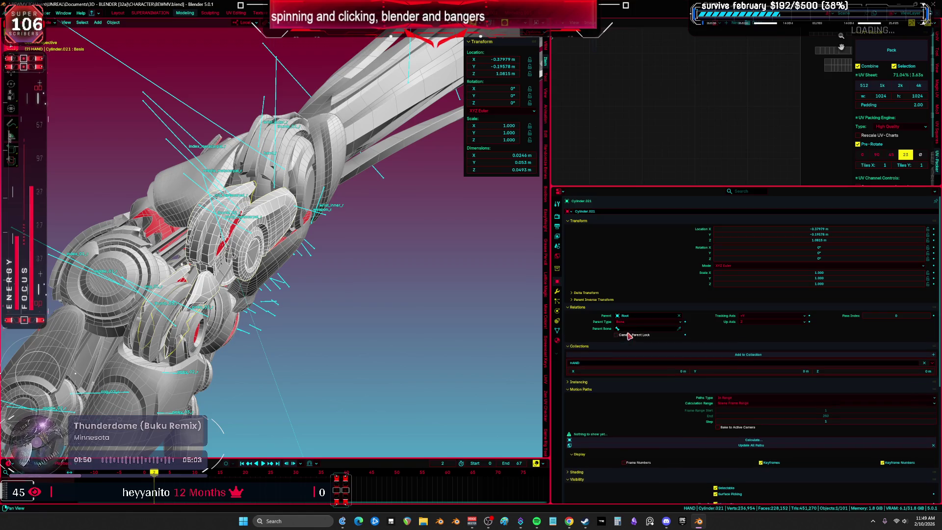
pyautogui.click(628, 328)
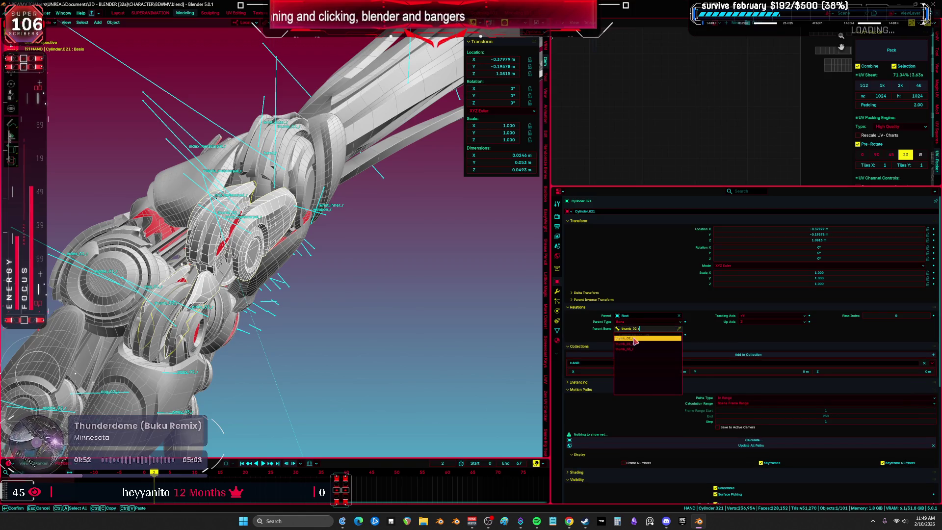
pyautogui.click(634, 338)
pyautogui.hotkey('ctrl', 'space')
pyautogui.moveTo(469, 264)
pyautogui.mouseDown(button='middle')
pyautogui.moveTo(509, 270)
pyautogui.moveTo(481, 265)
pyautogui.moveTo(433, 296)
pyautogui.mouseUp(button='middle')
pyautogui.hotkey('shift', 's')
pyautogui.click(509, 246)
pyautogui.press('r')
pyautogui.press('Escape')
pyautogui.press('.')
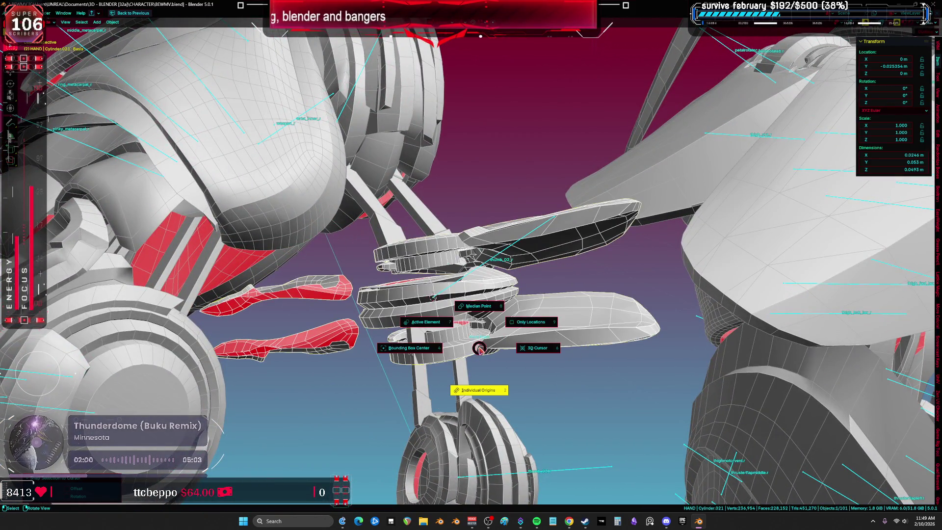
pyautogui.press(',')
pyautogui.press('.')
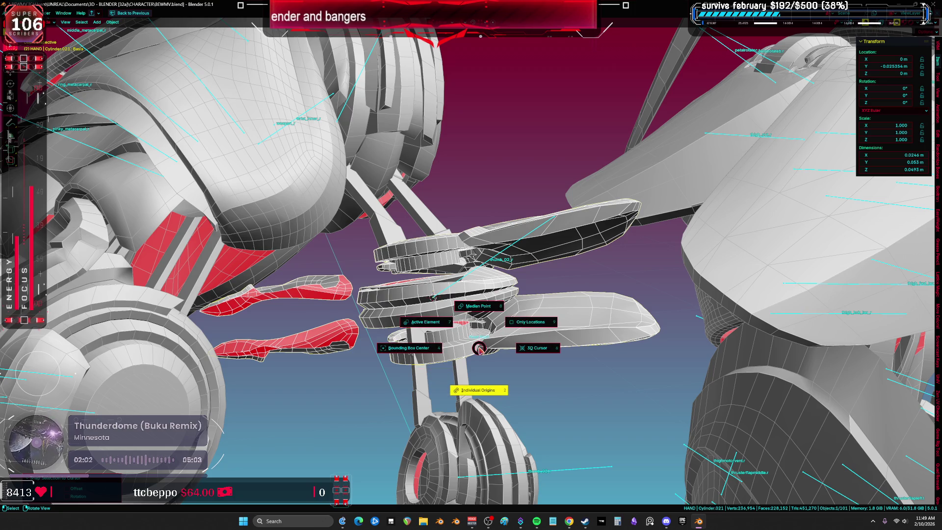
pyautogui.click(479, 348)
pyautogui.press('r')
pyautogui.press('z')
pyautogui.press('z')
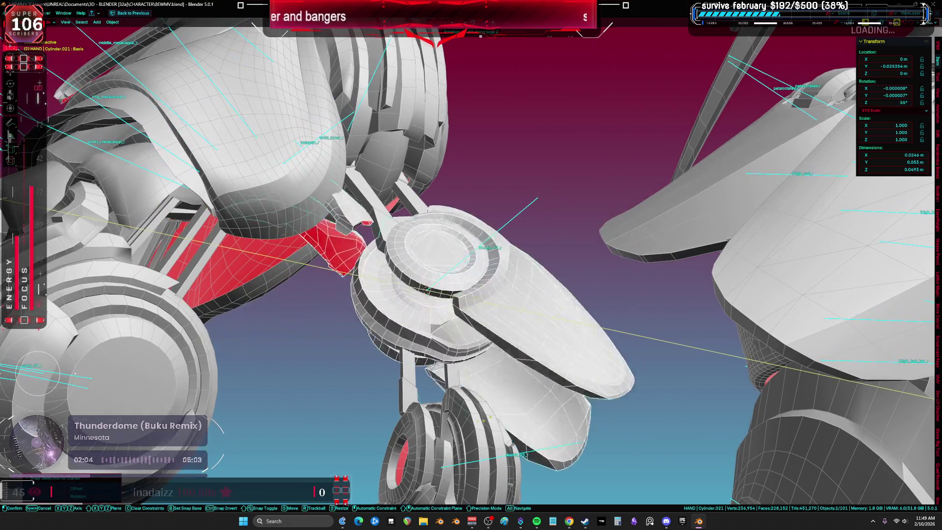
pyautogui.click(395, 432)
pyautogui.press('r')
pyautogui.press('y')
pyautogui.press('y')
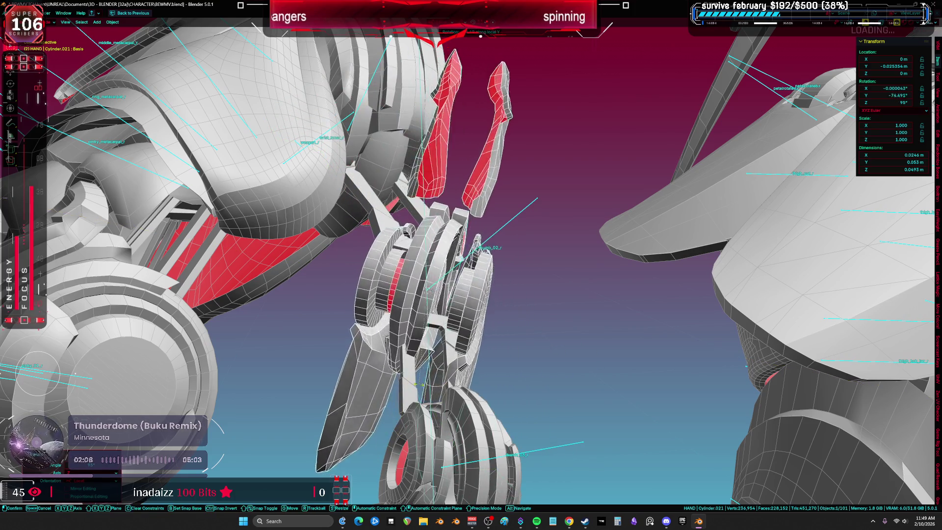
pyautogui.press('Return')
pyautogui.moveTo(403, 385)
pyautogui.mouseDown(button='middle')
pyautogui.moveTo(466, 382)
pyautogui.moveTo(498, 359)
pyautogui.moveTo(486, 358)
pyautogui.moveTo(498, 304)
pyautogui.moveTo(490, 324)
pyautogui.moveTo(558, 308)
pyautogui.moveTo(496, 302)
pyautogui.moveTo(476, 284)
pyautogui.moveTo(510, 304)
pyautogui.moveTo(408, 286)
pyautogui.moveTo(417, 248)
pyautogui.moveTo(463, 225)
pyautogui.mouseUp(button='middle')
pyautogui.hotkey('ctrl', 'z')
pyautogui.hotkey('ctrl', 'z')
# - Select the whole thumb armor plate in Edit Mode and nudge it slightly
pyautogui.press('Tab')
pyautogui.doubleClick(406, 290)
pyautogui.press('g')
pyautogui.click(516, 243)
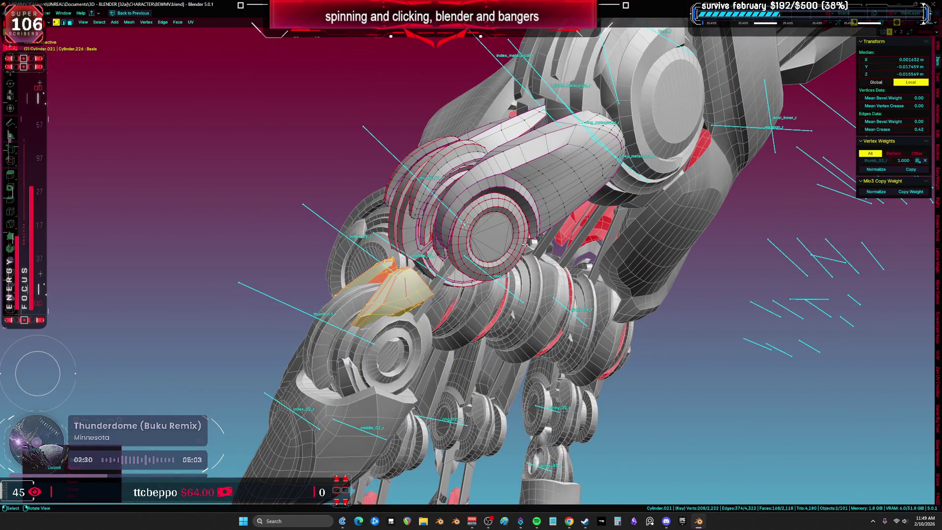
pyautogui.press('Escape')
pyautogui.press('Tab')
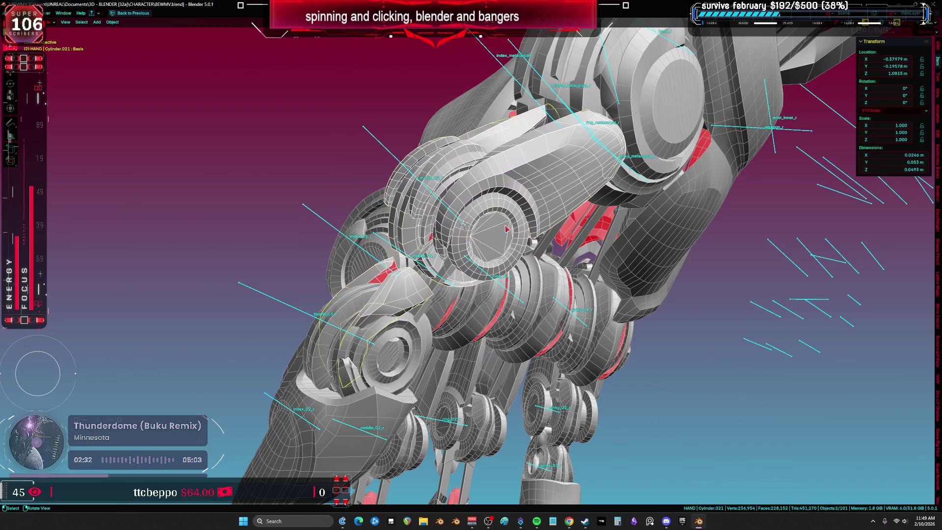
# - Separate the selected plate from the hand mesh into its own object, Cylinder.014
pyautogui.moveTo(465, 295)
pyautogui.mouseDown(button='middle')
pyautogui.moveTo(412, 344)
pyautogui.moveTo(512, 344)
pyautogui.moveTo(494, 342)
pyautogui.mouseUp(button='middle')
pyautogui.click(412, 343)
pyautogui.press('Tab')
pyautogui.click(496, 343)
pyautogui.press('Tab')
pyautogui.click(511, 333)
pyautogui.moveTo(478, 339); pyautogui.dragTo(450, 335, button='middle')
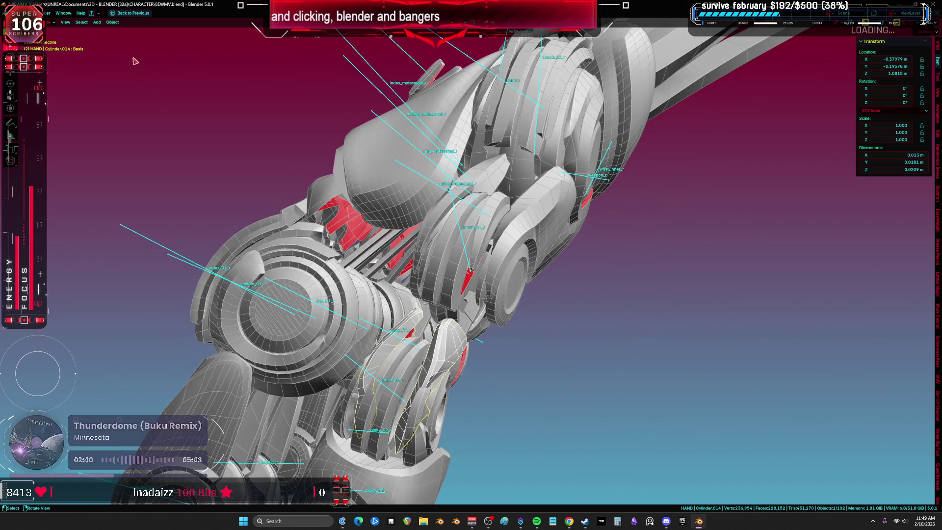
# - Set Cylinder.014's origin to the 3D cursor and apply all its transforms
pyautogui.click(112, 23)
pyautogui.moveTo(137, 42)
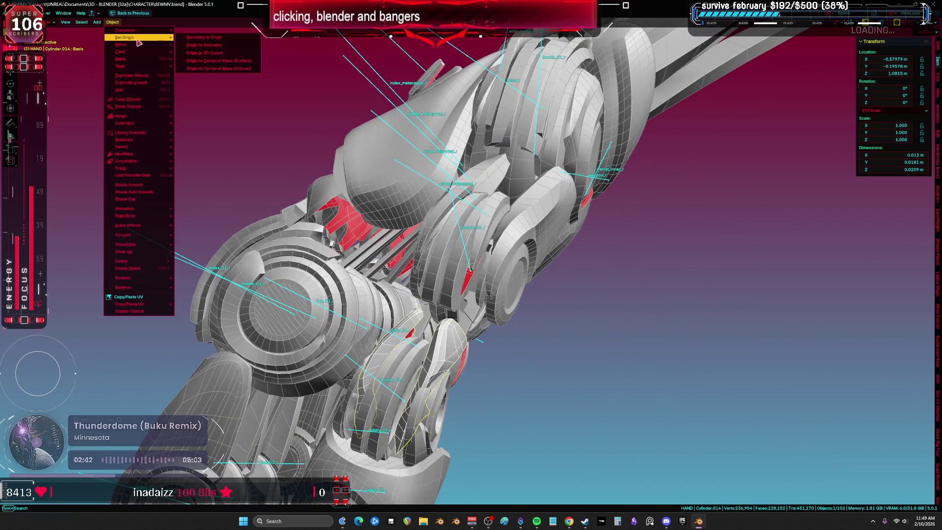
pyautogui.click(237, 53)
pyautogui.hotkey('ctrl', 'a')
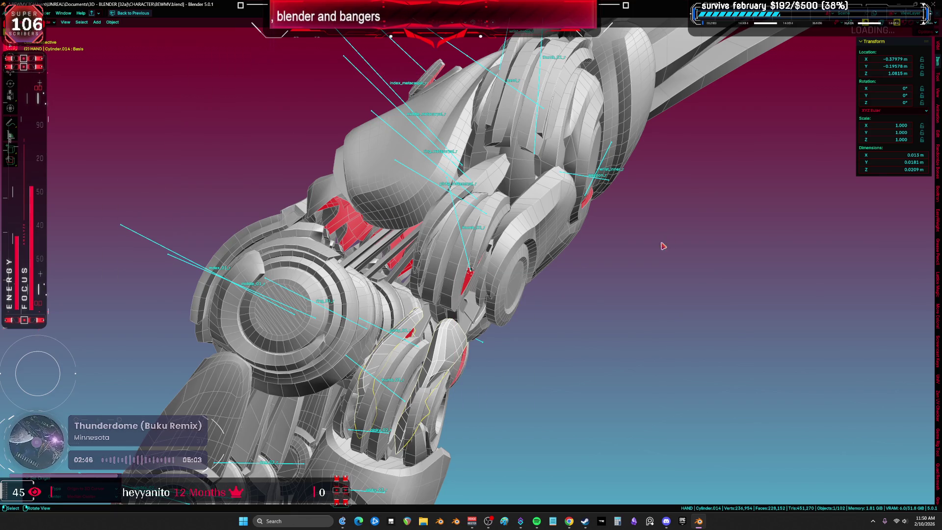
pyautogui.hotkey('ctrl', 'a')
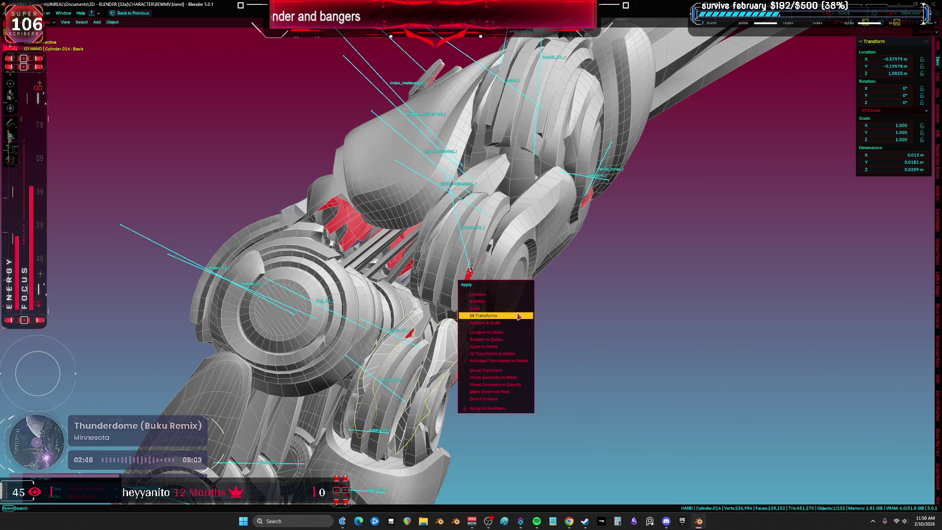
pyautogui.click(518, 316)
pyautogui.moveTo(516, 312); pyautogui.dragTo(530, 306, button='middle')
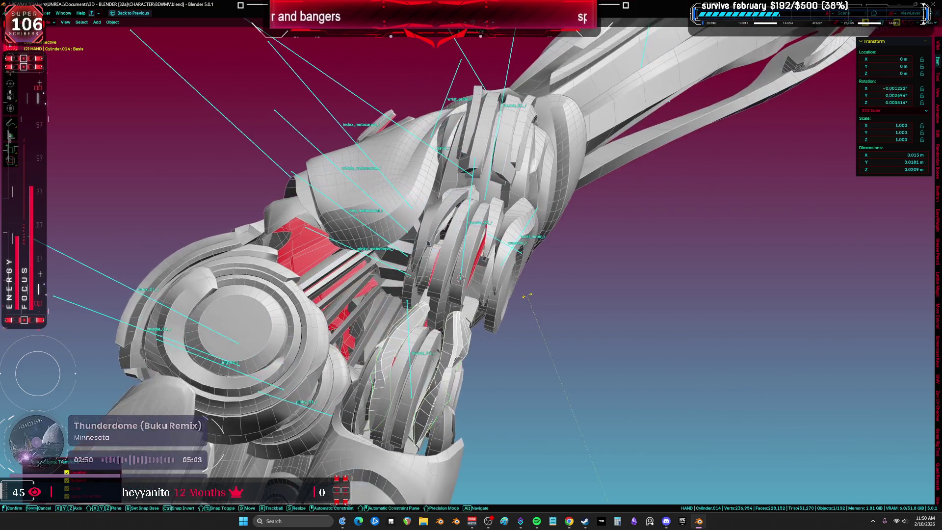
# - Revisit the origin options, then open Cylinder.014's 208-vertex mesh for editing
pyautogui.click(112, 22)
pyautogui.moveTo(145, 40)
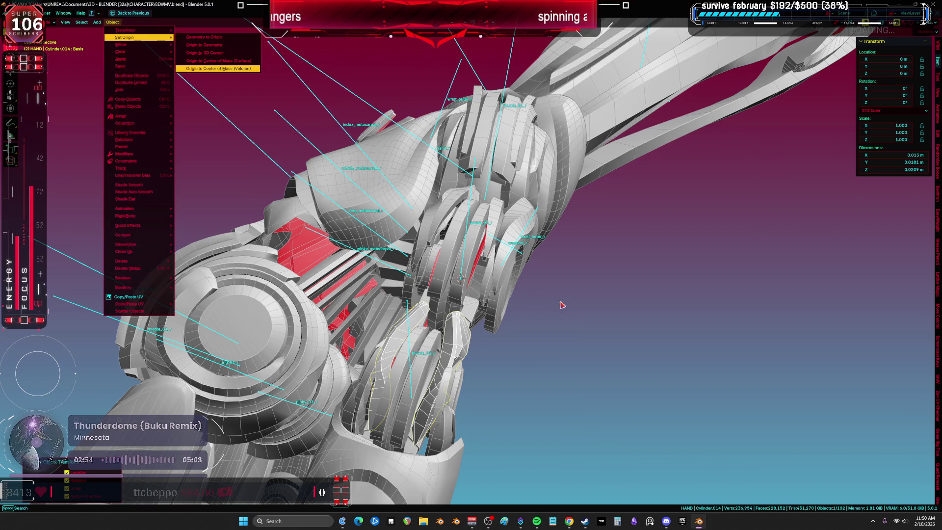
pyautogui.moveTo(459, 277)
pyautogui.mouseDown(button='middle')
pyautogui.moveTo(550, 300)
pyautogui.moveTo(482, 293)
pyautogui.mouseUp(button='middle')
pyautogui.press('Tab')
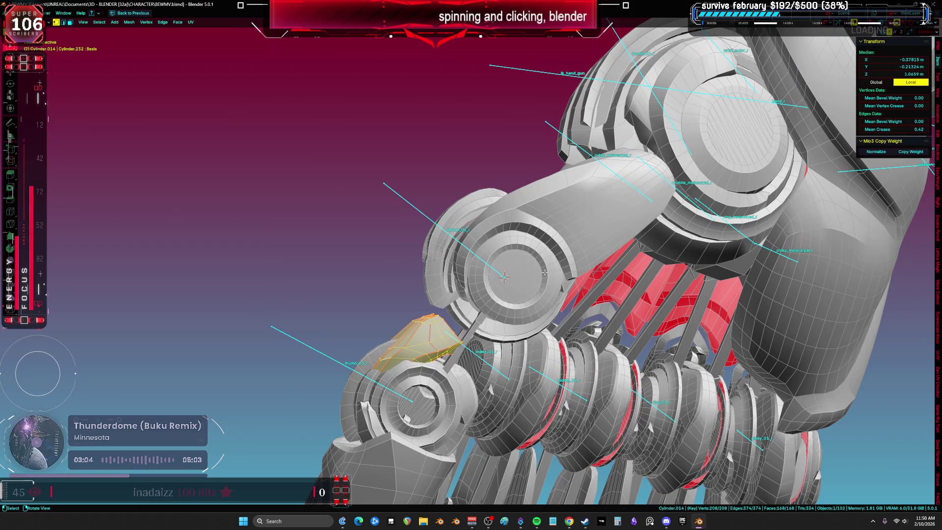
# - Inspect the thumb armor in see-through wireframe, then return to Object Mode
pyautogui.hotkey('shift', 'z')
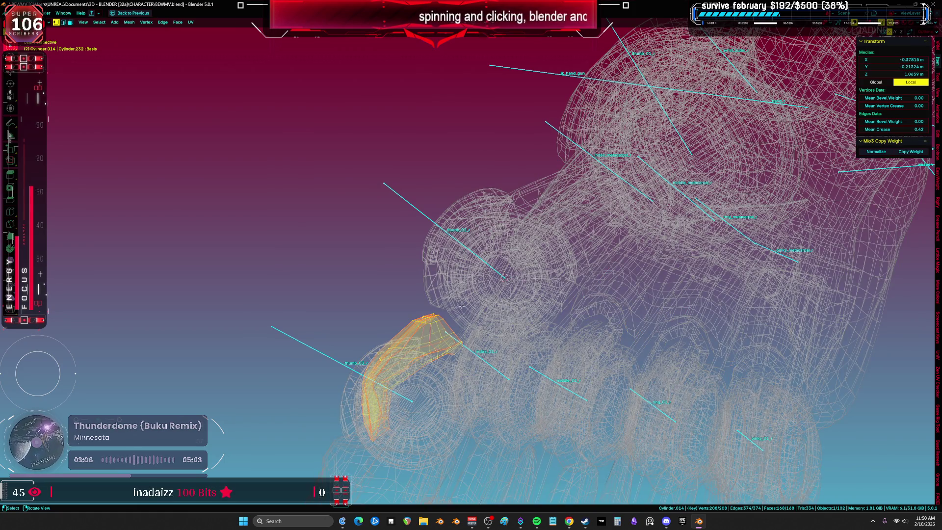
pyautogui.moveTo(465, 306); pyautogui.dragTo(529, 317, button='middle')
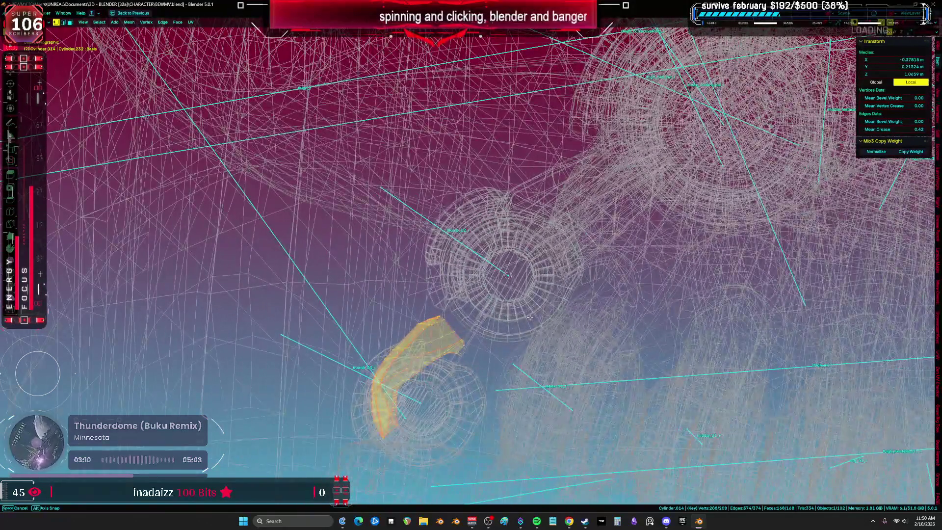
pyautogui.scroll(5, 512, 309)
pyautogui.hotkey('shift', 'z')
pyautogui.hotkey('ctrl', 'Tab')
pyautogui.click(403, 296)
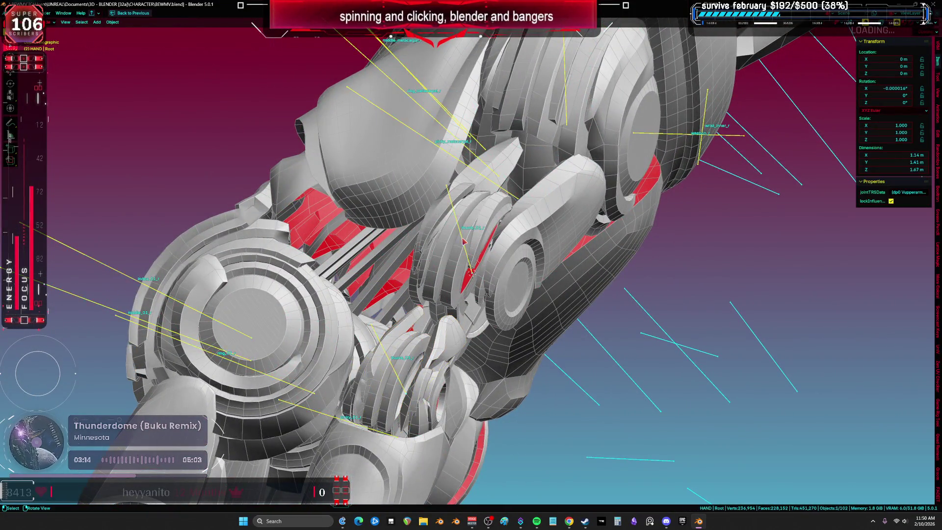
# - Check the armature's data properties, then re-maximize the 3D view on the hand
pyautogui.hotkey('ctrl', 'space')
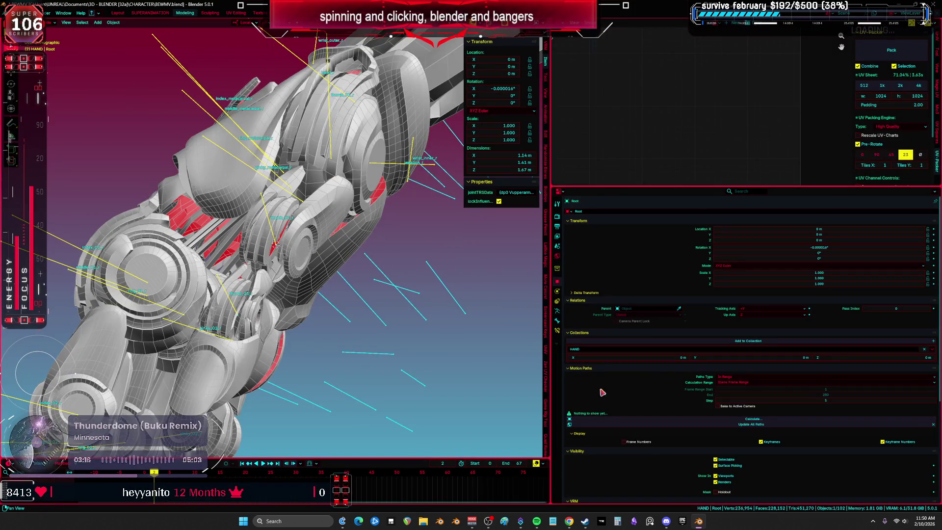
pyautogui.click(558, 314)
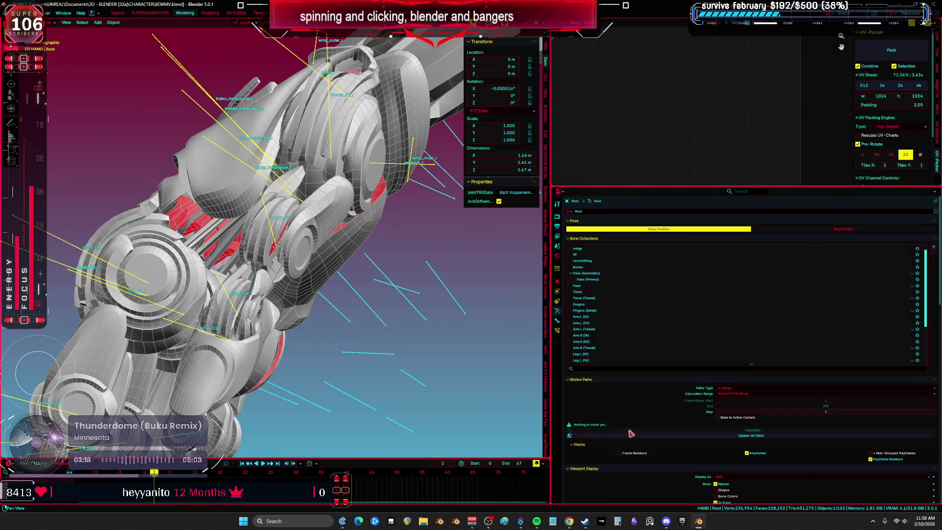
pyautogui.scroll(-3, 630, 434)
pyautogui.hotkey('ctrl', 'space')
pyautogui.moveTo(434, 356)
pyautogui.mouseDown(button='middle')
pyautogui.moveTo(429, 349)
pyautogui.moveTo(452, 339)
pyautogui.moveTo(552, 310)
pyautogui.mouseUp(button='middle')
# - Slightly move and rotate Cylinder.014's vertices in Edit Mode to seat it
pyautogui.click(452, 338)
pyautogui.press('Tab')
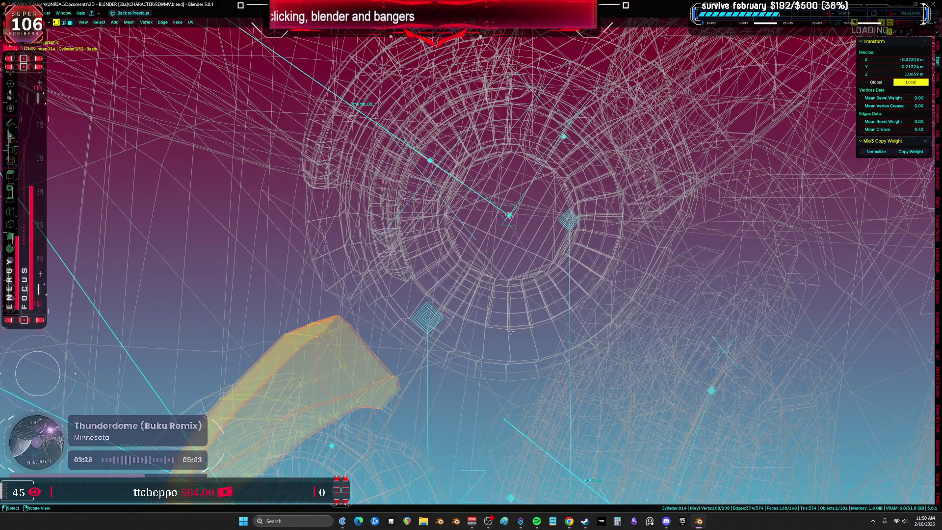
pyautogui.click(534, 261)
pyautogui.press('r')
pyautogui.click(568, 239)
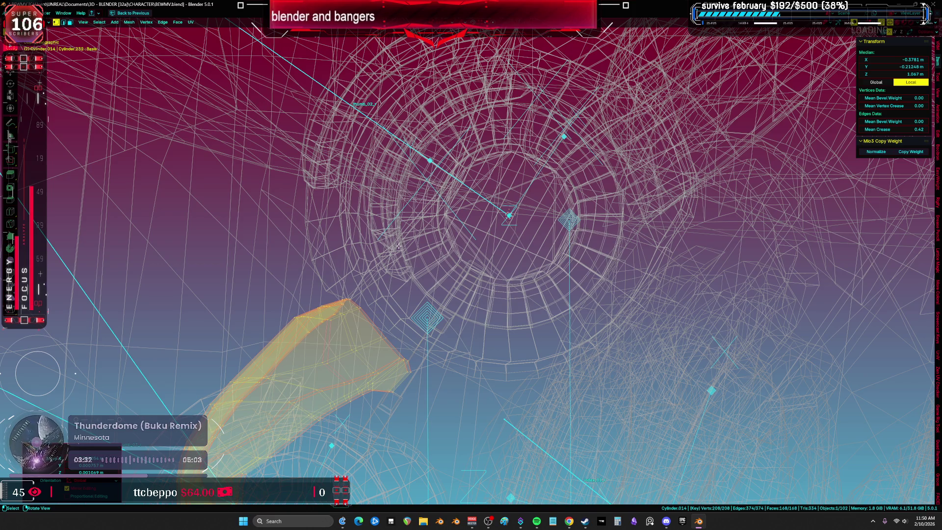
pyautogui.press('r')
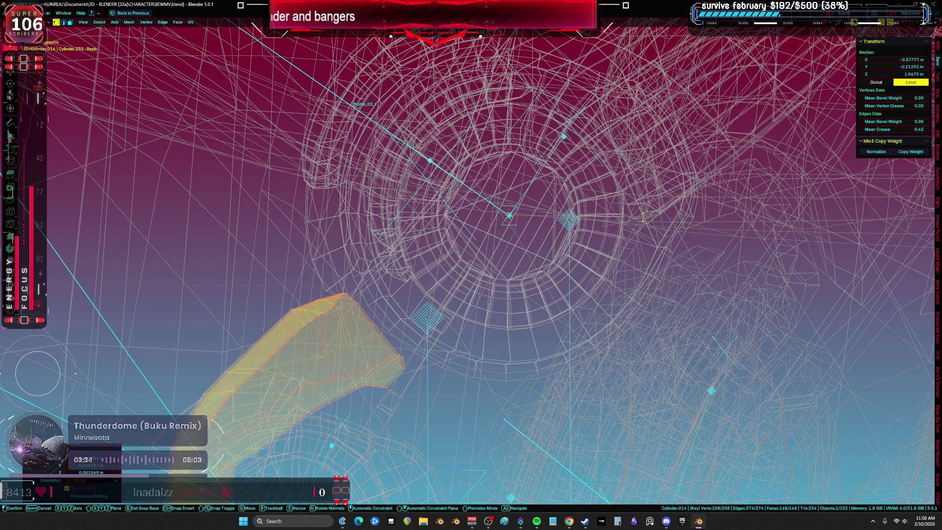
pyautogui.moveTo(638, 217); pyautogui.dragTo(614, 215, button='middle')
pyautogui.press('g')
pyautogui.click(594, 217)
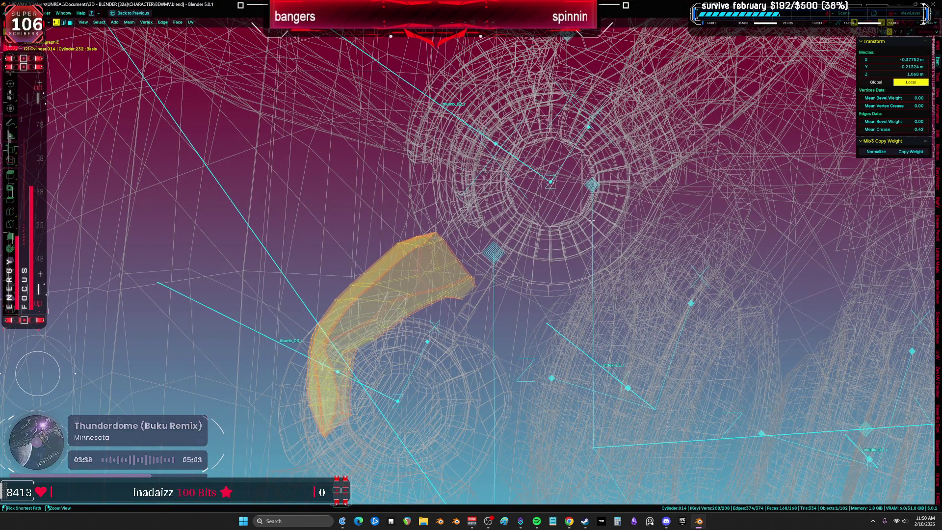
# - Toggle X-ray to check the armor's fit, then return to Object Mode
pyautogui.hotkey('alt', 'z')
pyautogui.moveTo(509, 239)
pyautogui.mouseDown(button='middle')
pyautogui.moveTo(503, 303)
pyautogui.moveTo(573, 302)
pyautogui.moveTo(550, 274)
pyautogui.moveTo(559, 268)
pyautogui.mouseUp(button='middle')
pyautogui.hotkey('alt', 'z')
pyautogui.hotkey('alt', 'z')
pyautogui.scroll(-5, 564, 295)
pyautogui.click(437, 286)
pyautogui.moveTo(437, 285)
pyautogui.mouseDown(button='middle')
pyautogui.moveTo(482, 292)
pyautogui.moveTo(487, 305)
pyautogui.moveTo(531, 278)
pyautogui.moveTo(518, 295)
pyautogui.moveTo(505, 283)
pyautogui.moveTo(519, 285)
pyautogui.moveTo(447, 279)
pyautogui.moveTo(507, 253)
pyautogui.moveTo(518, 212)
pyautogui.mouseUp(button='middle')
pyautogui.hotkey('shift', 'alt', 'z')
pyautogui.scroll(4, 447, 277)
pyautogui.scroll(-5, 447, 278)
pyautogui.hotkey('shift', 'alt', 'z')
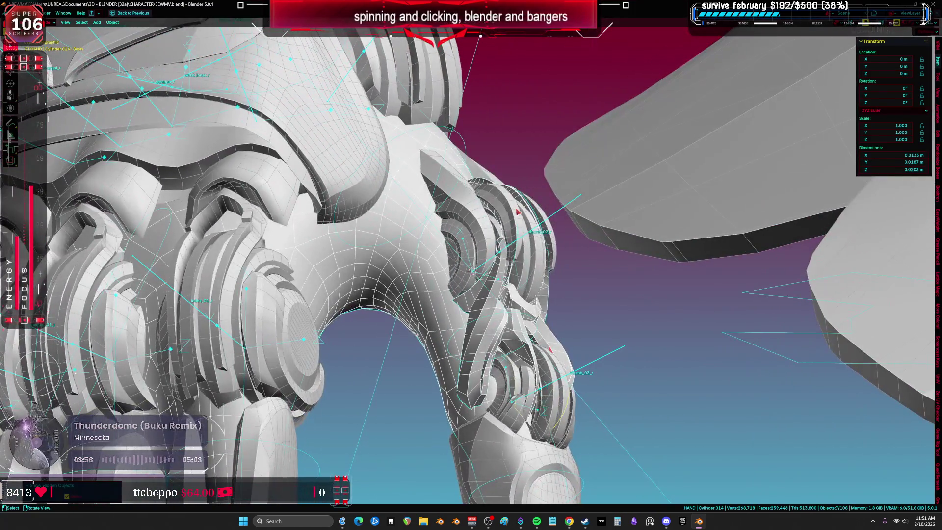
pyautogui.click(658, 269)
pyautogui.moveTo(658, 269)
pyautogui.mouseDown(button='middle')
pyautogui.moveTo(599, 210)
pyautogui.moveTo(524, 254)
pyautogui.mouseUp(button='middle')
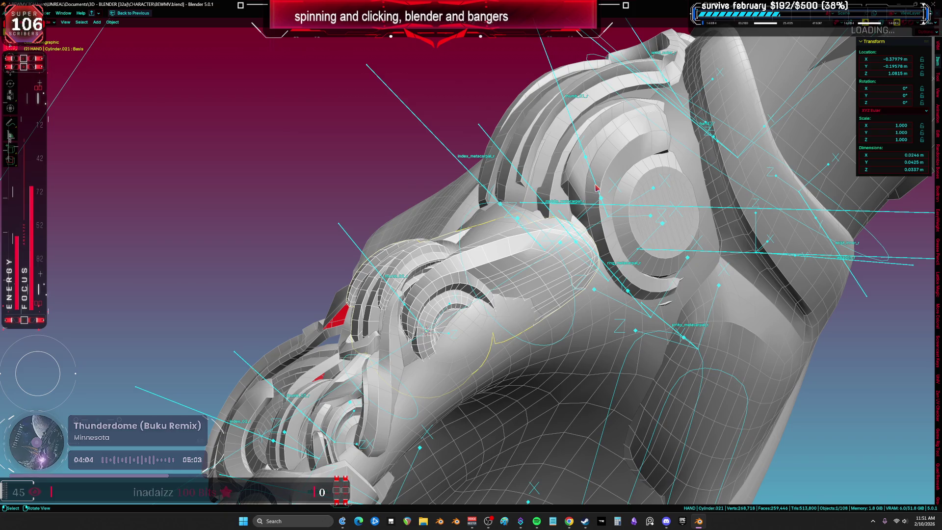
pyautogui.moveTo(505, 260)
pyautogui.mouseDown(button='middle')
pyautogui.moveTo(501, 285)
pyautogui.moveTo(479, 275)
pyautogui.mouseUp(button='middle')
pyautogui.hotkey('shift', 'z')
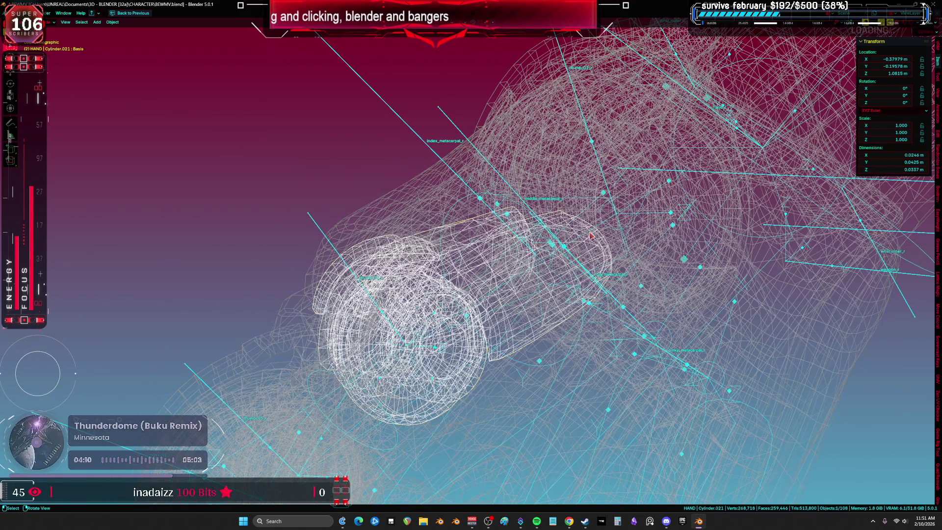
pyautogui.click(613, 210)
pyautogui.moveTo(612, 210); pyautogui.dragTo(553, 227, button='middle')
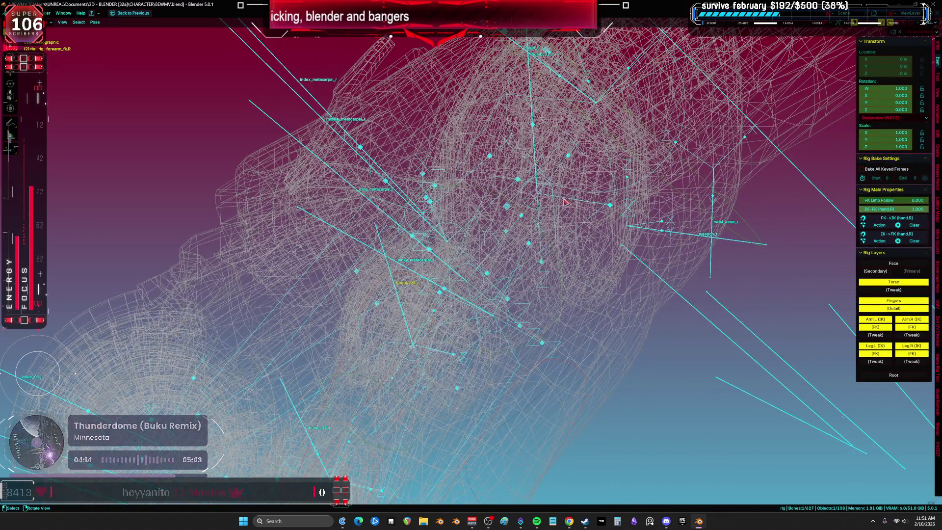
pyautogui.hotkey('ctrl', 'Tab')
pyautogui.click(536, 145)
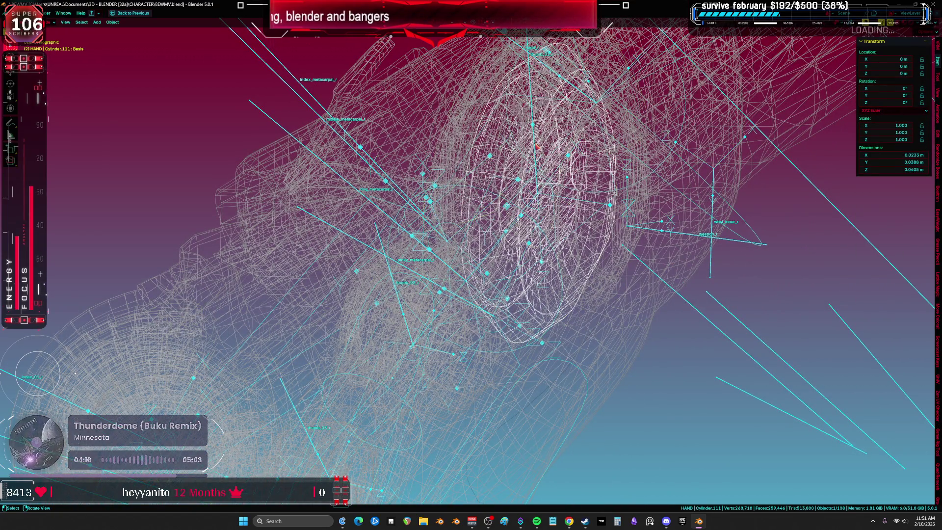
pyautogui.click(536, 146)
pyautogui.press('Tab')
pyautogui.click(529, 201)
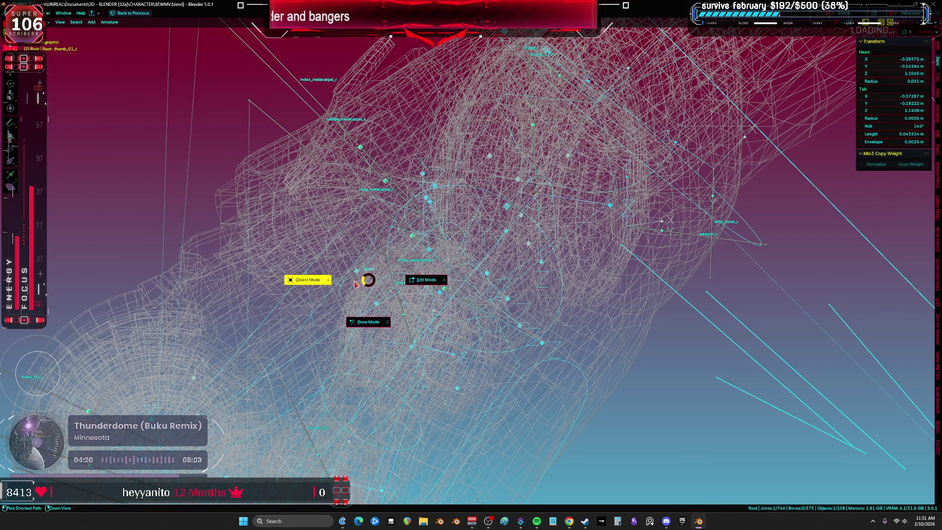
pyautogui.click(308, 280)
pyautogui.click(625, 256)
pyautogui.click(491, 333)
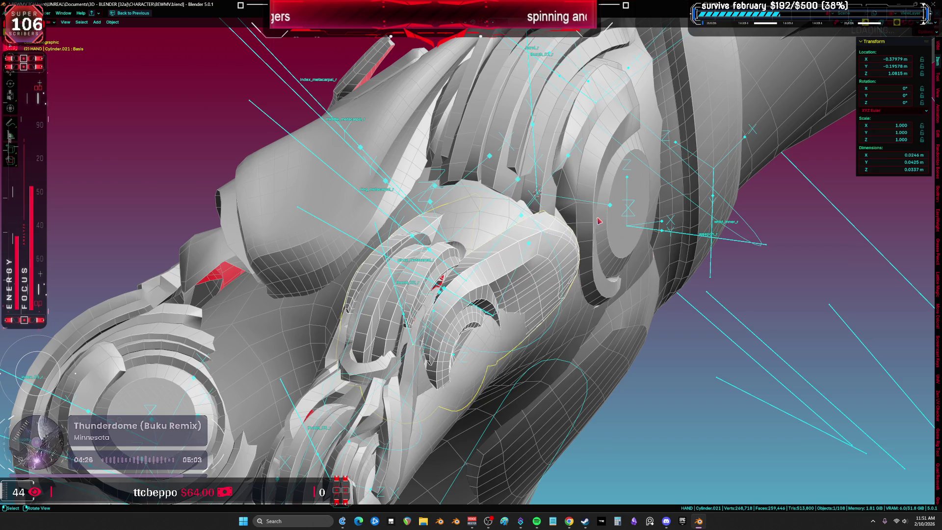
pyautogui.press('r')
pyautogui.press('x')
pyautogui.moveTo(599, 216)
pyautogui.keyDown('alt'); pyautogui.mouseDown(button='middle')
pyautogui.moveTo(605, 227)
pyautogui.moveTo(630, 231)
pyautogui.moveTo(628, 242)
pyautogui.mouseUp(button='middle'); pyautogui.keyUp('alt')
pyautogui.moveTo(632, 154)
pyautogui.keyDown('alt'); pyautogui.mouseDown(button='middle')
pyautogui.moveTo(564, 186)
pyautogui.moveTo(519, 191)
pyautogui.moveTo(530, 177)
pyautogui.moveTo(491, 268)
pyautogui.mouseUp(button='middle'); pyautogui.keyUp('alt')
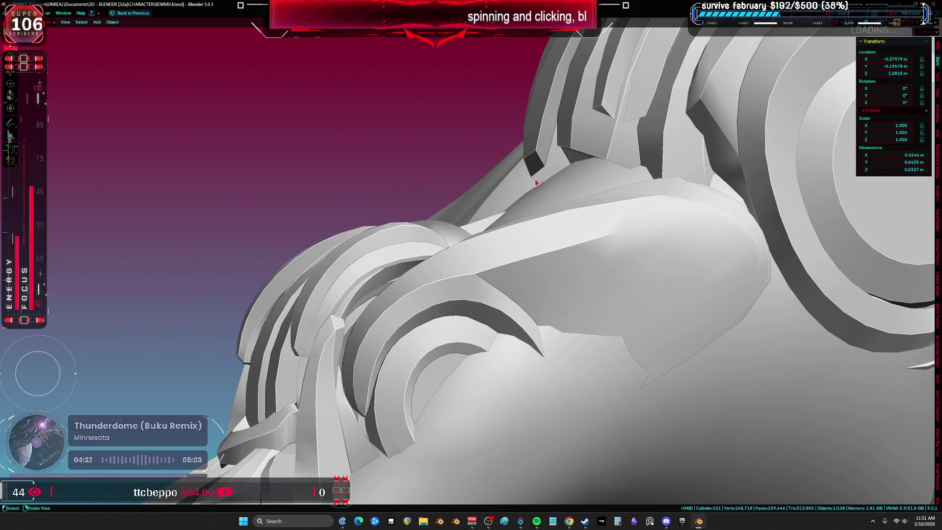
pyautogui.hotkey('shift', 'z')
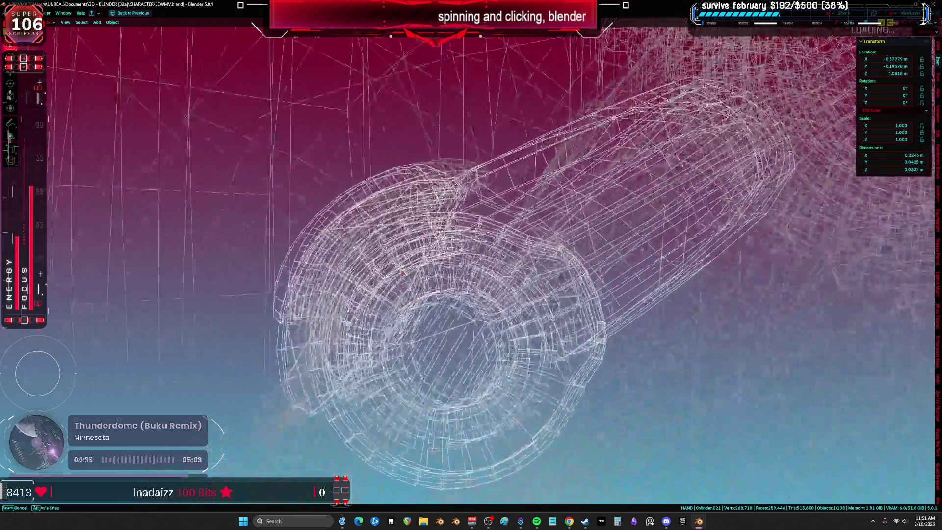
pyautogui.press('z')
pyautogui.click(519, 278)
pyautogui.moveTo(520, 278)
pyautogui.mouseDown(button='middle')
pyautogui.moveTo(482, 241)
pyautogui.moveTo(464, 244)
pyautogui.moveTo(504, 256)
pyautogui.moveTo(549, 235)
pyautogui.moveTo(636, 277)
pyautogui.moveTo(653, 240)
pyautogui.moveTo(637, 267)
pyautogui.moveTo(675, 258)
pyautogui.mouseUp(button='middle')
pyautogui.press('r')
pyautogui.press('y')
pyautogui.press('x')
pyautogui.press('Escape')
pyautogui.scroll(-5, 551, 406)
pyautogui.moveTo(551, 407)
pyautogui.mouseDown(button='middle')
pyautogui.moveTo(596, 314)
pyautogui.moveTo(576, 343)
pyautogui.moveTo(550, 341)
pyautogui.moveTo(506, 272)
pyautogui.mouseUp(button='middle')
pyautogui.hotkey('shift', 'alt', 'z')
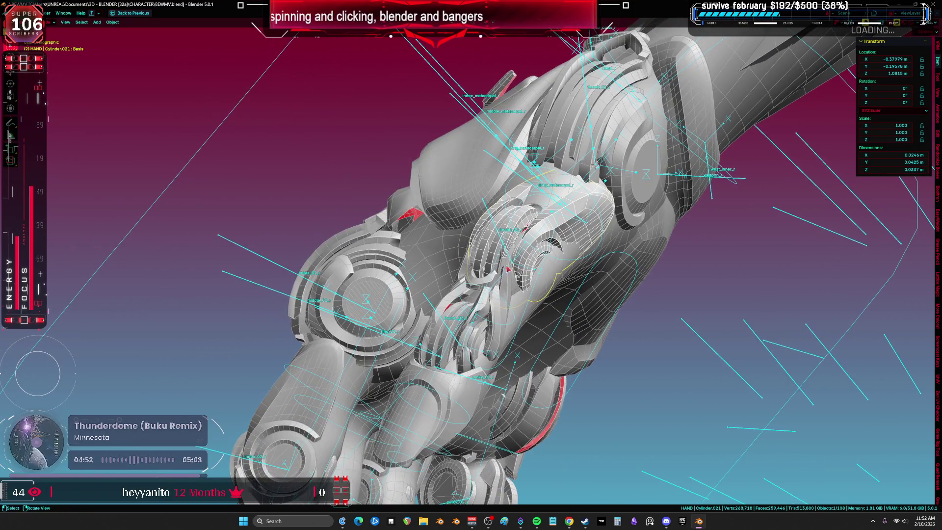
pyautogui.click(508, 254)
# - Put the armature in Pose Mode, select all bones, and use Local orientation
pyautogui.hotkey('ctrl', 'Tab')
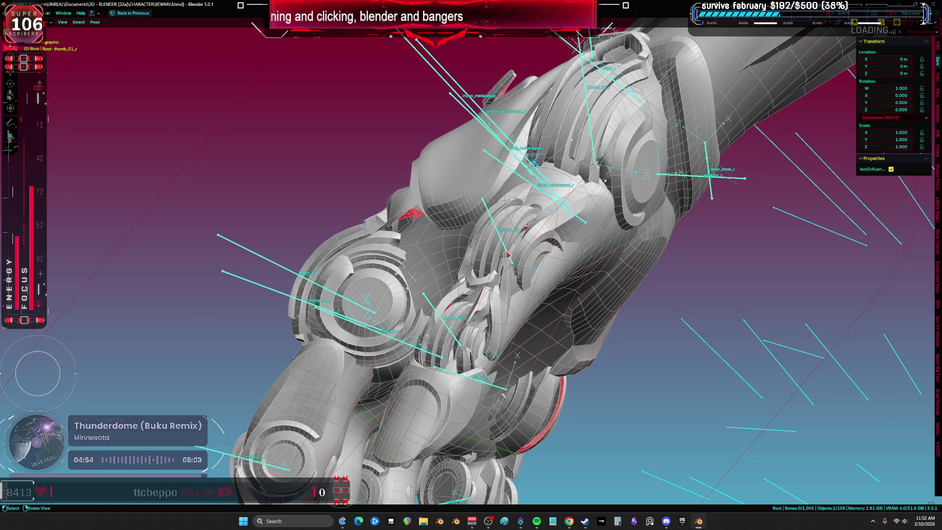
pyautogui.press('a')
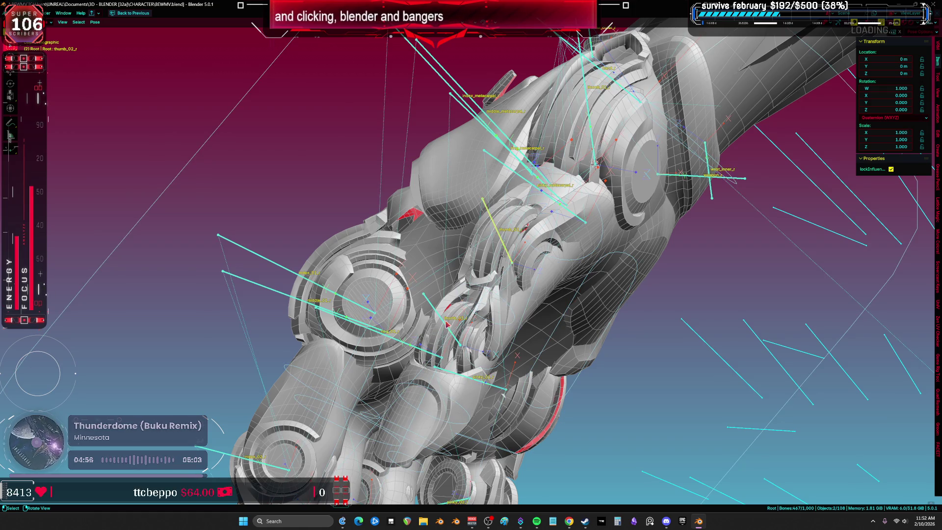
pyautogui.hotkey('shift', 'alt', 'z')
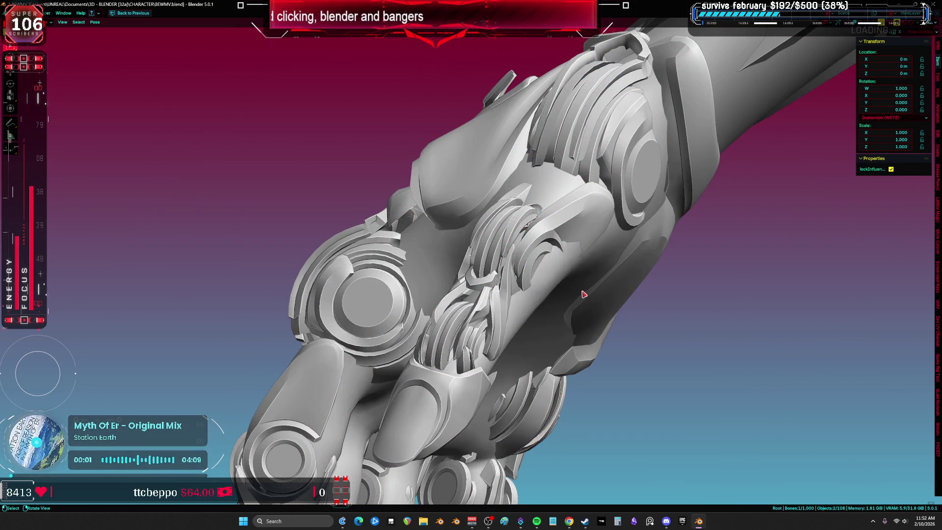
pyautogui.press(',')
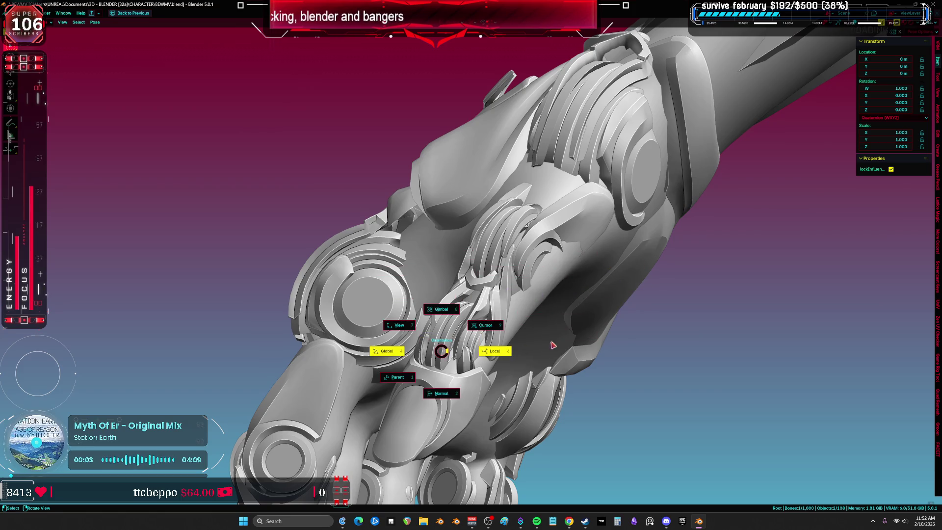
pyautogui.click(549, 345)
pyautogui.press('r')
pyautogui.press('z')
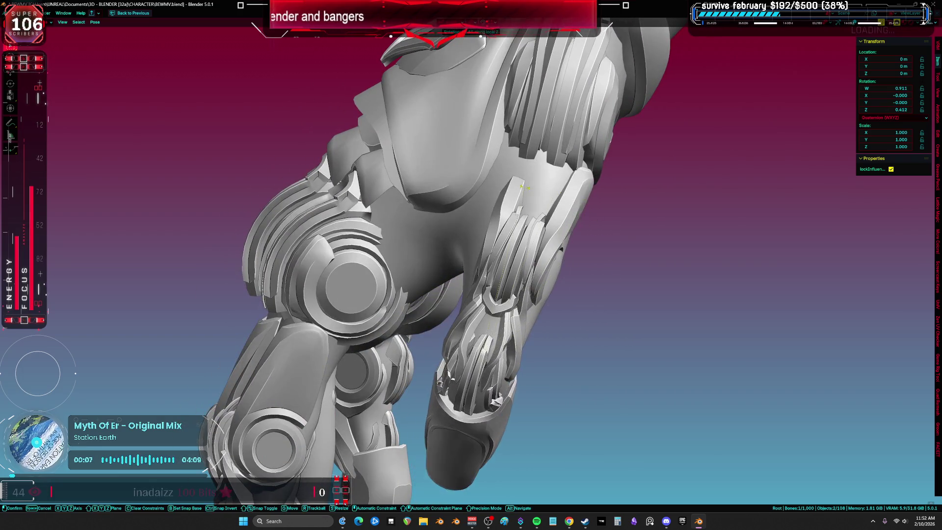
pyautogui.press('Escape')
# - Bend the thumb bones around their local Z axis to test deformation
pyautogui.moveTo(592, 233); pyautogui.dragTo(520, 251, button='middle')
pyautogui.click(520, 251)
pyautogui.hotkey('shift', 'alt', 'z')
pyautogui.moveTo(655, 265); pyautogui.dragTo(618, 260, button='middle')
pyautogui.press('r')
pyautogui.press('z')
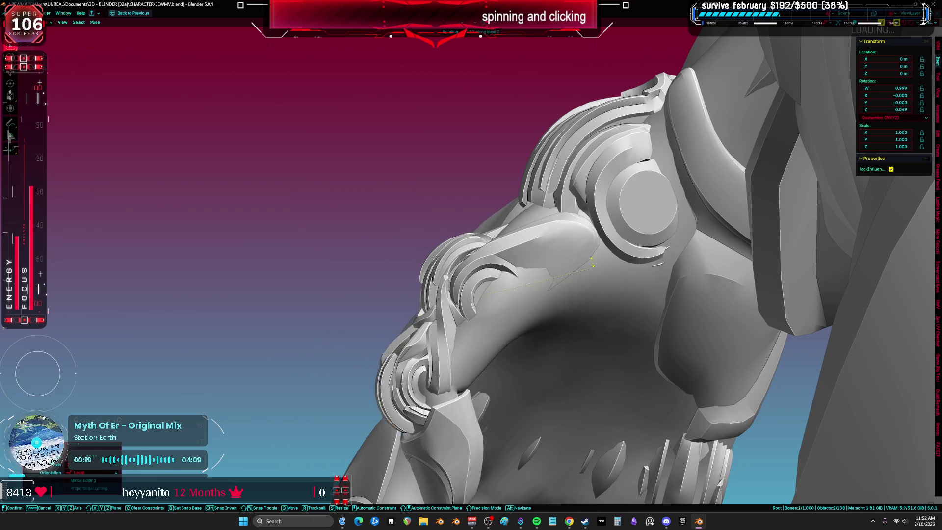
pyautogui.click(578, 339)
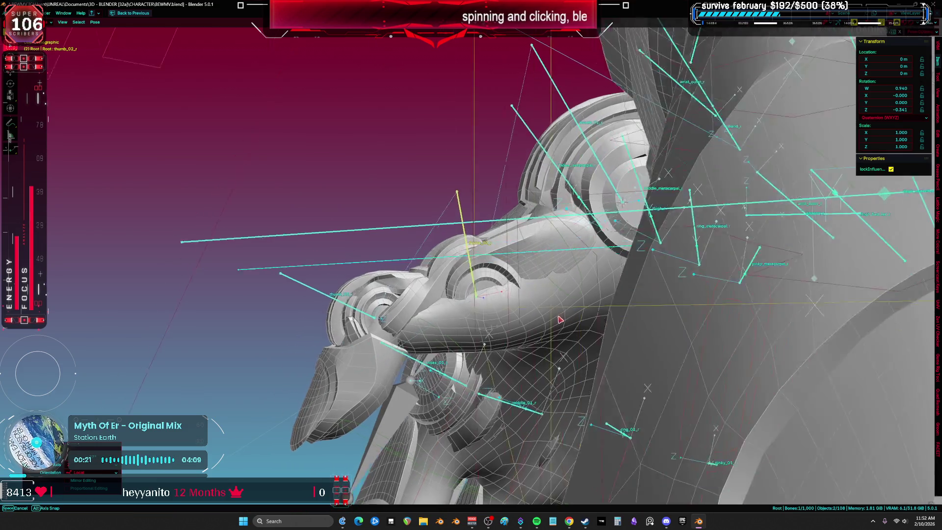
pyautogui.press('r')
pyautogui.press('z')
pyautogui.press('z')
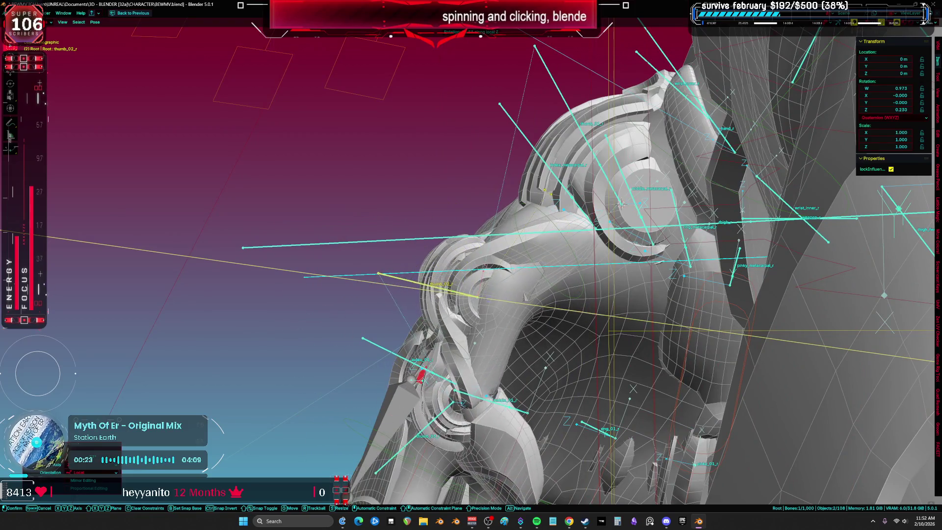
pyautogui.click(574, 313)
# - Rotate the thumb bone back the other way on local Z, cancelling the final rotation
pyautogui.moveTo(574, 313); pyautogui.dragTo(565, 206, button='middle')
pyautogui.press('r')
pyautogui.press('z')
pyautogui.press('z')
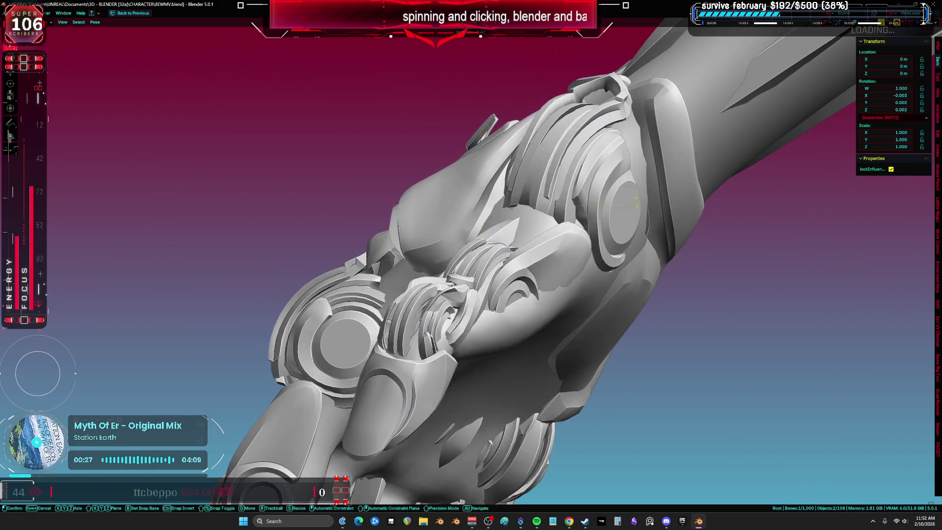
pyautogui.click(638, 209)
pyautogui.moveTo(638, 209); pyautogui.dragTo(620, 215, button='middle')
pyautogui.press('r')
pyautogui.press('z')
pyautogui.press('z')
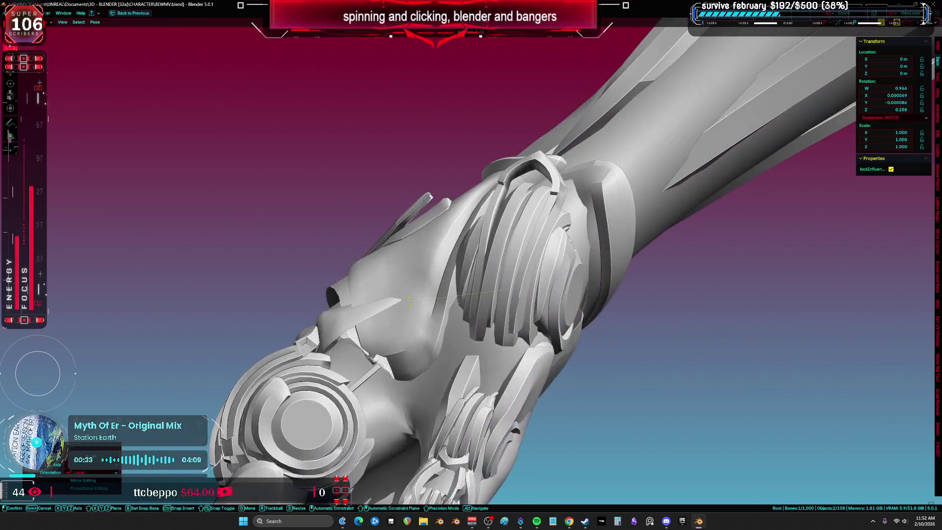
pyautogui.press('r')
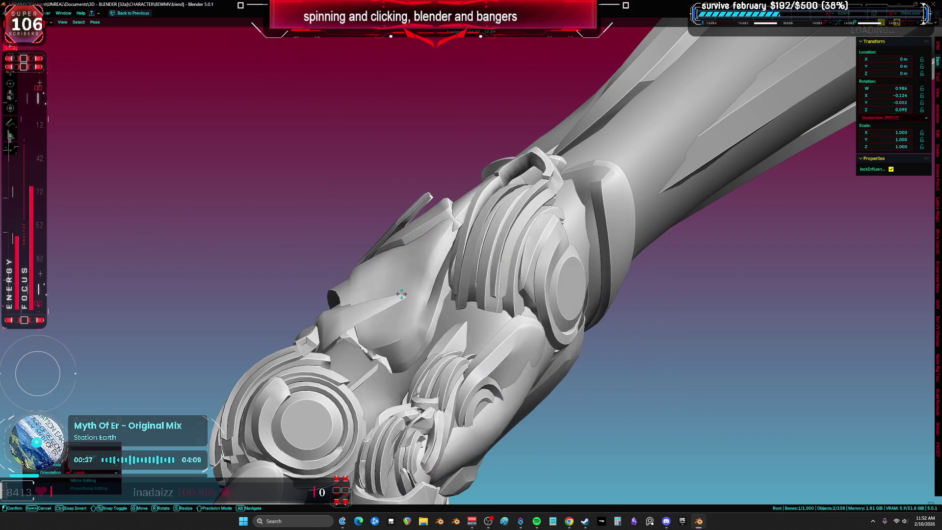
pyautogui.press('Escape')
# - Leave Pose Mode and open the Cylinder.108 armor ring for mesh editing
pyautogui.hotkey('ctrl', 'Tab')
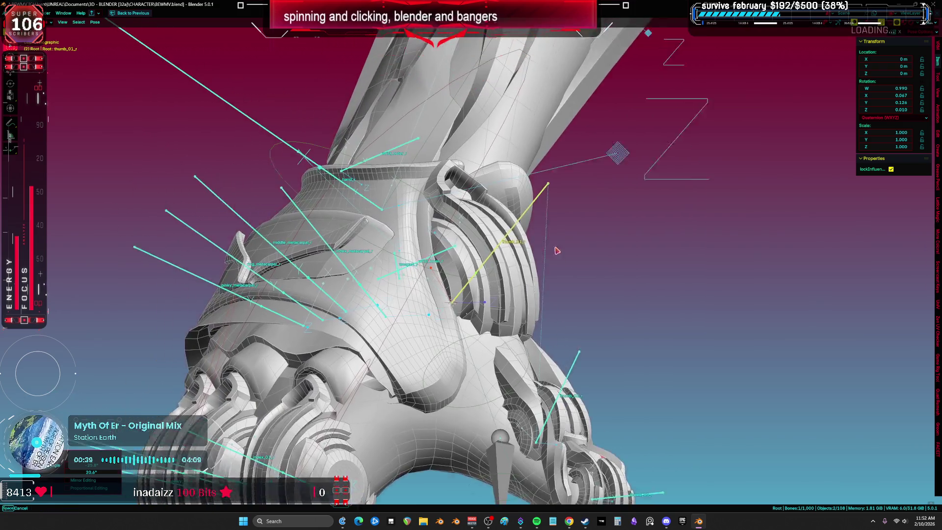
pyautogui.click(471, 186)
pyautogui.press('Tab')
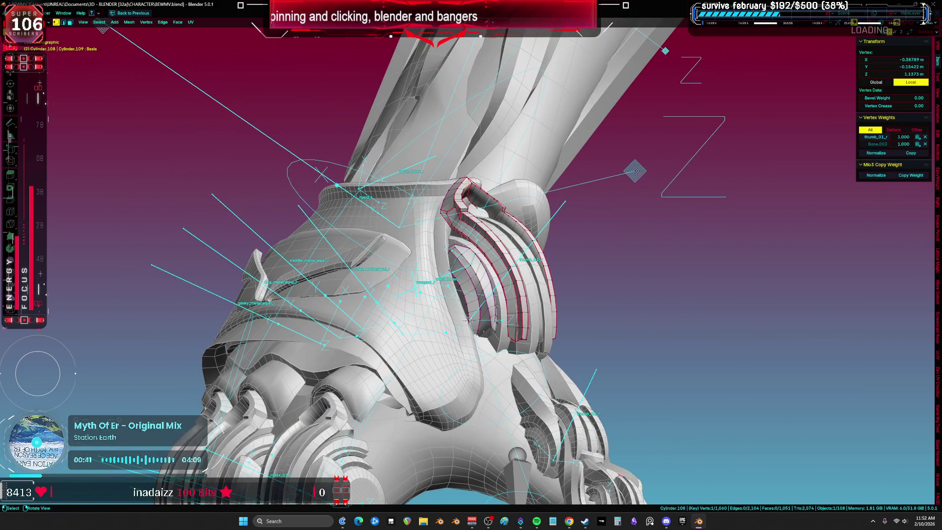
# - Select the linked thumb armor geometry and delete its faces
pyautogui.press('l')
pyautogui.moveTo(495, 211)
pyautogui.mouseDown(button='middle')
pyautogui.moveTo(522, 220)
pyautogui.moveTo(523, 299)
pyautogui.moveTo(522, 271)
pyautogui.moveTo(602, 317)
pyautogui.moveTo(523, 310)
pyautogui.moveTo(606, 353)
pyautogui.mouseUp(button='middle')
pyautogui.click(523, 221)
pyautogui.press('Tab')
# - Reset the thumb_01_r pose and delete the leftover thumb armor parts
pyautogui.click(608, 354)
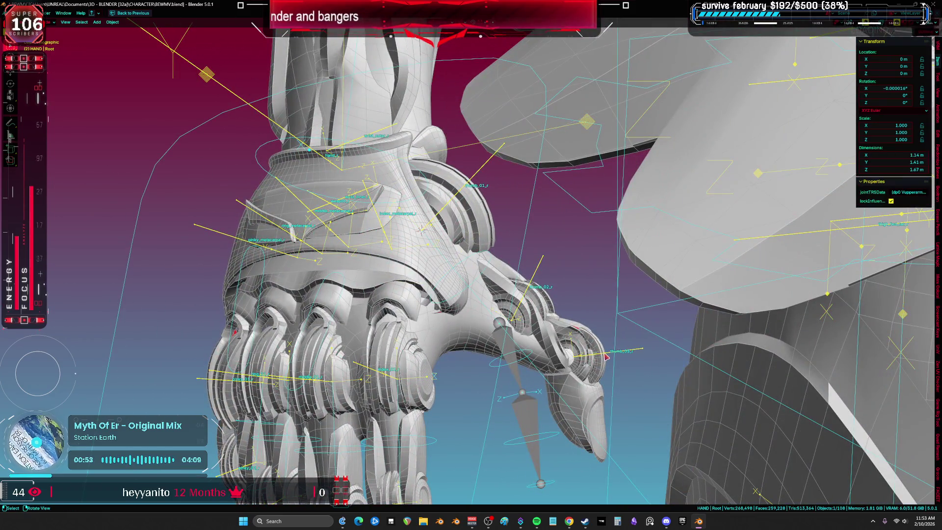
pyautogui.rightClick(608, 355)
pyautogui.click(608, 351)
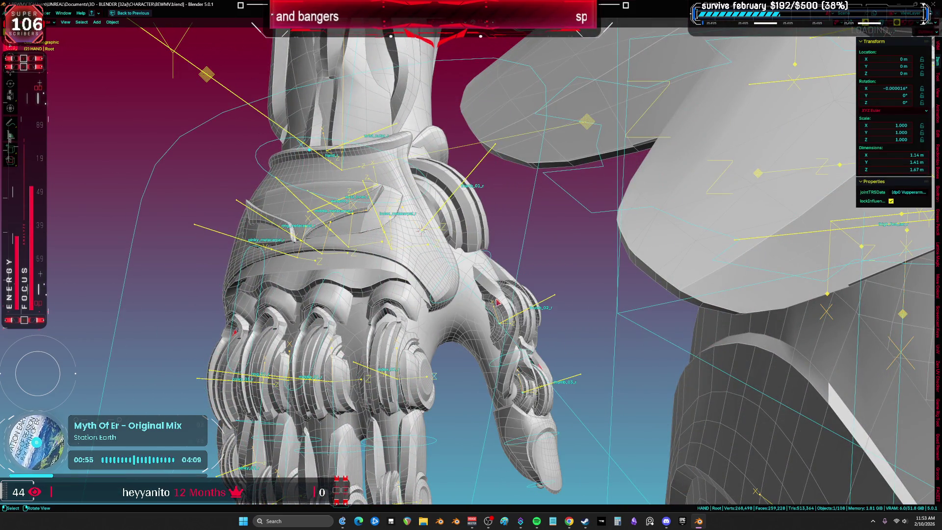
pyautogui.click(540, 367)
pyautogui.press('Delete')
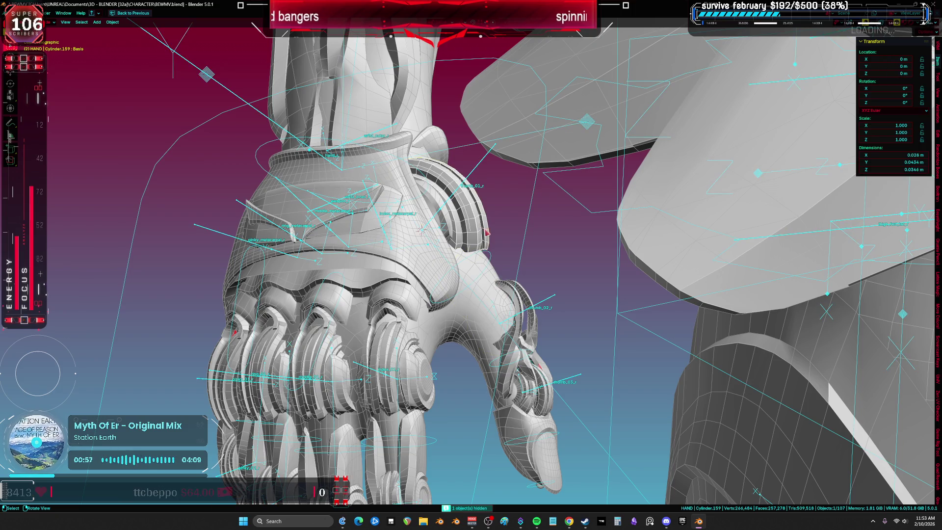
pyautogui.click(528, 300)
pyautogui.press('Delete')
pyautogui.click(472, 229)
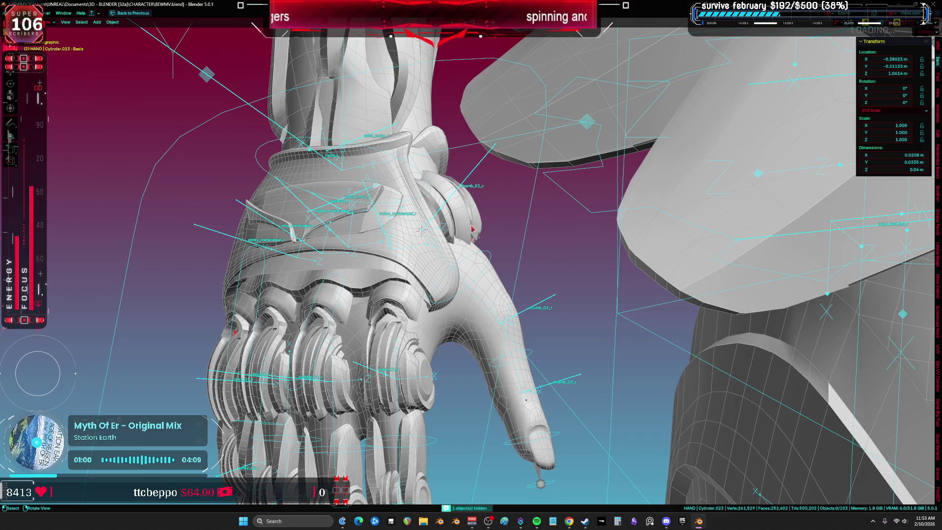
# - Rotate the armature's Root bone in Pose Mode, then return to Object Mode
pyautogui.click(535, 310)
pyautogui.hotkey('ctrl', 'Tab')
pyautogui.press('r')
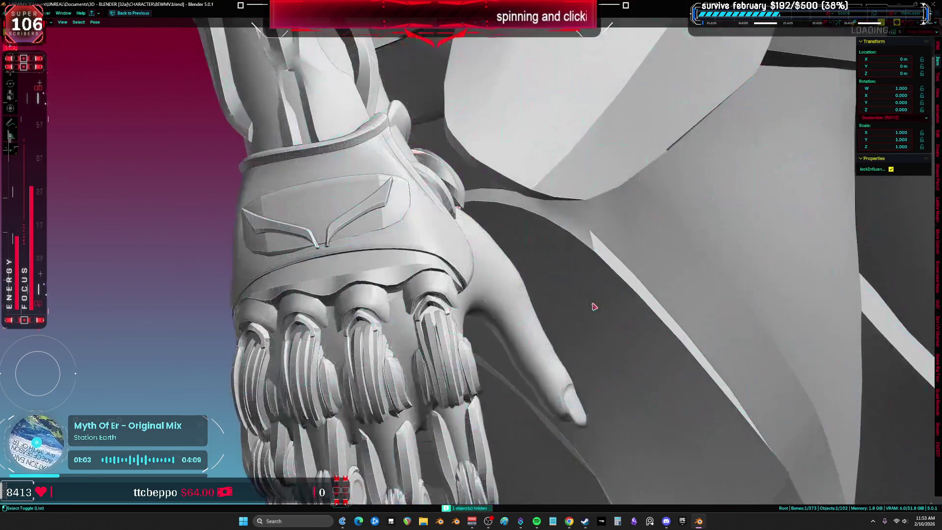
pyautogui.hotkey('shift', 'alt', 'z')
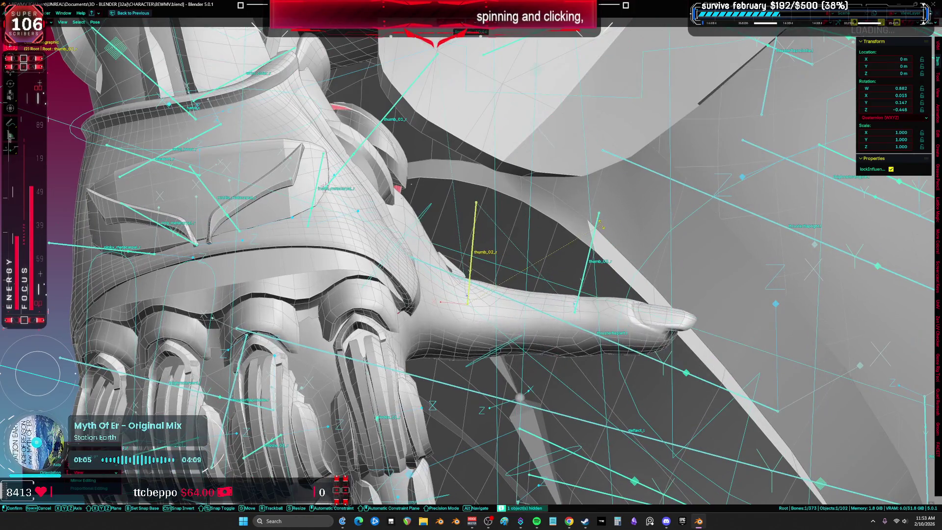
pyautogui.click(475, 332)
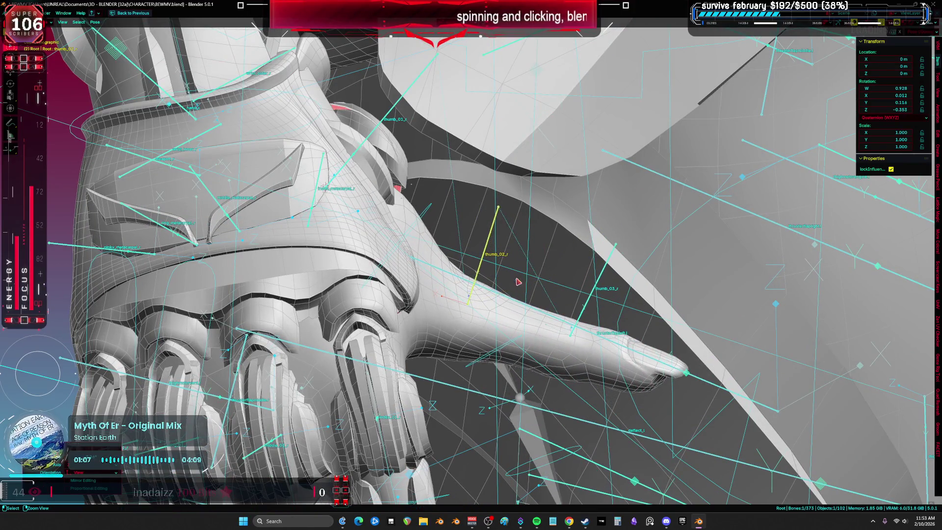
pyautogui.hotkey('ctrl', 'Tab')
# - Isolate the six hand objects in Local view, hide the glove, and weight-paint Cylinder.019
pyautogui.moveTo(461, 328); pyautogui.dragTo(498, 333)
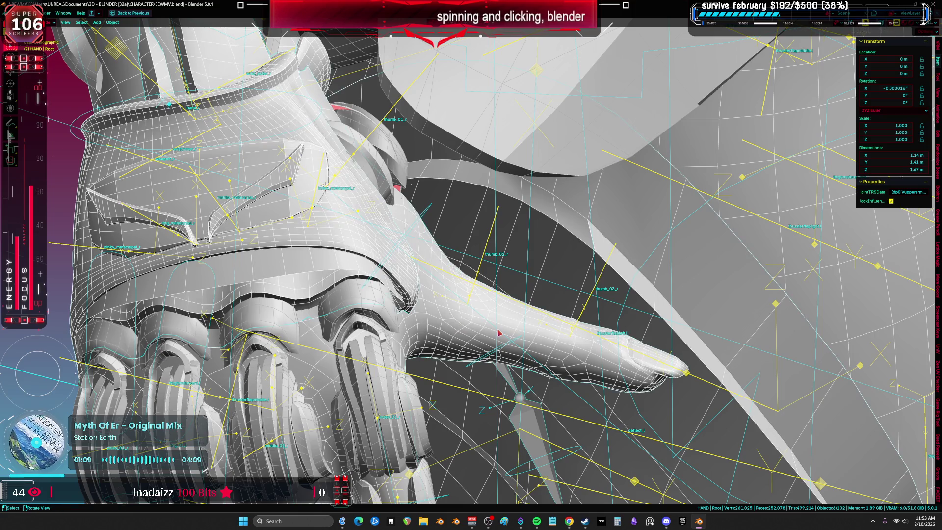
pyautogui.press('KP_Divide')
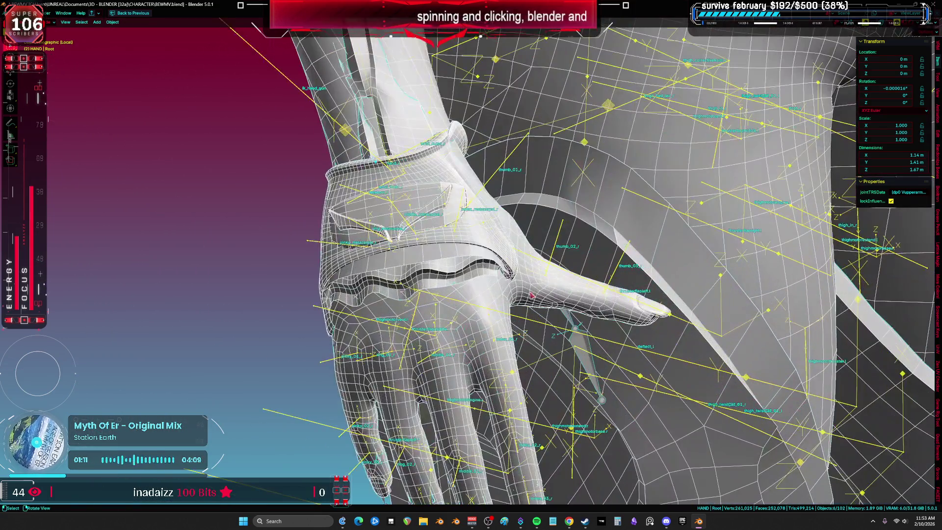
pyautogui.click(504, 263)
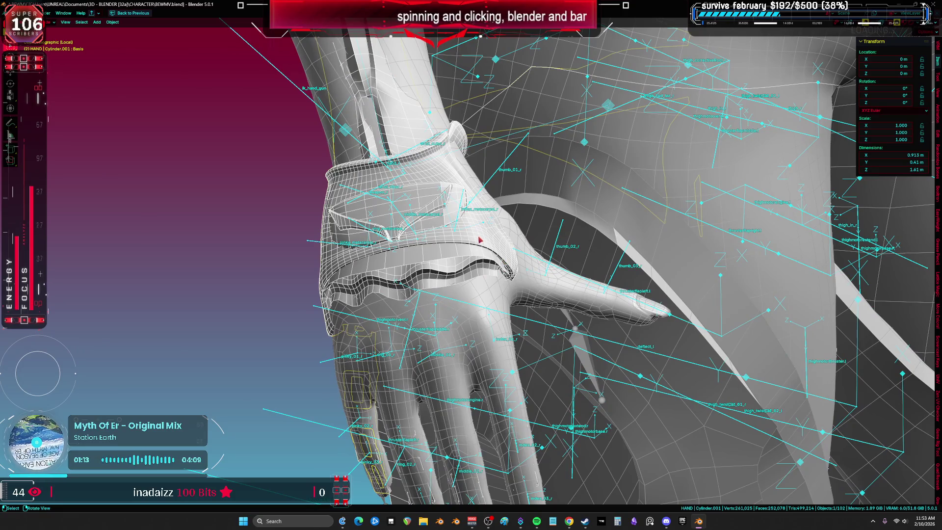
pyautogui.press('h')
pyautogui.scroll(1, 524, 255)
pyautogui.click(560, 256)
pyautogui.hotkey('ctrl', 'Tab')
pyautogui.moveTo(540, 277)
pyautogui.mouseDown(button='middle')
pyautogui.moveTo(383, 269)
pyautogui.moveTo(556, 248)
pyautogui.moveTo(540, 252)
pyautogui.mouseUp(button='middle')
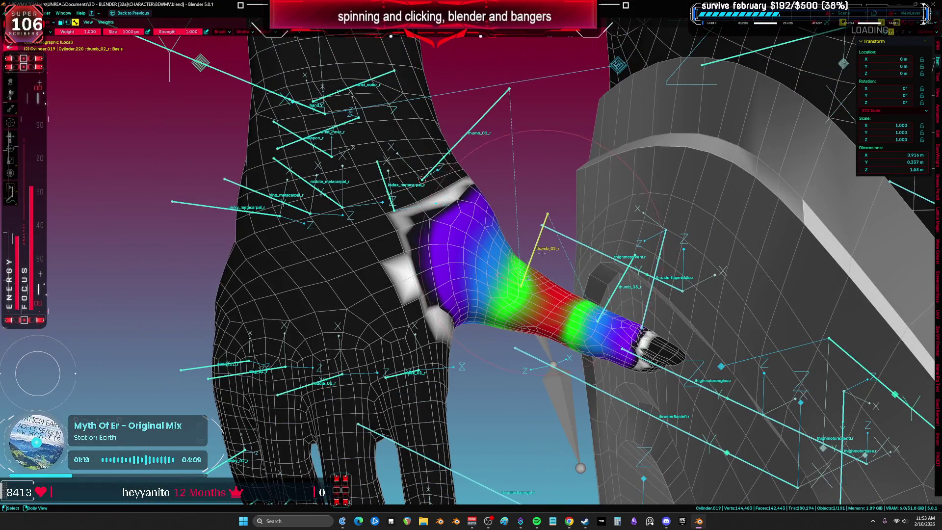
# - Lock all bones' vertex groups, then unlock index_metacarpal_r, thumb_01_r and thumb_02_r
pyautogui.press('[')
pyautogui.press('a')
pyautogui.press('k')
pyautogui.click(475, 253)
pyautogui.hotkey('alt', 'a')
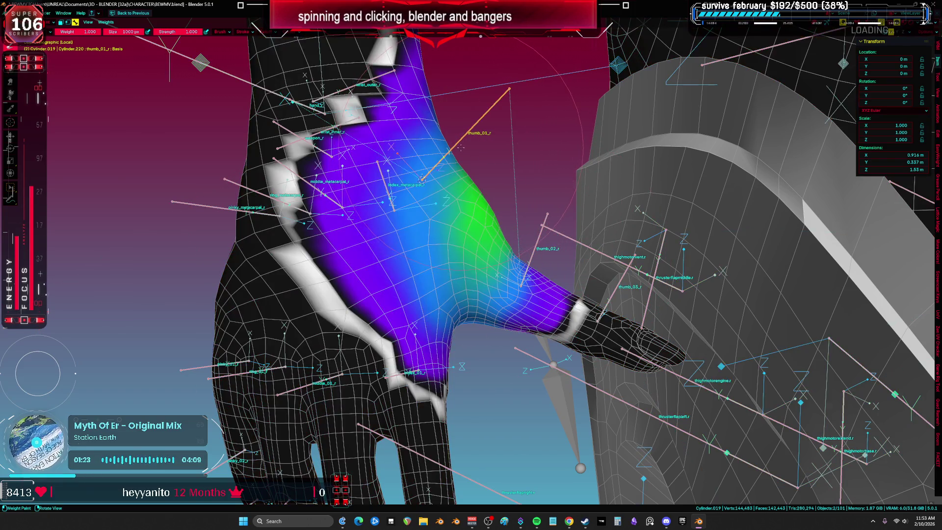
pyautogui.press('k')
pyautogui.keyDown('ctrl'); pyautogui.click(422, 180); pyautogui.keyUp('ctrl')
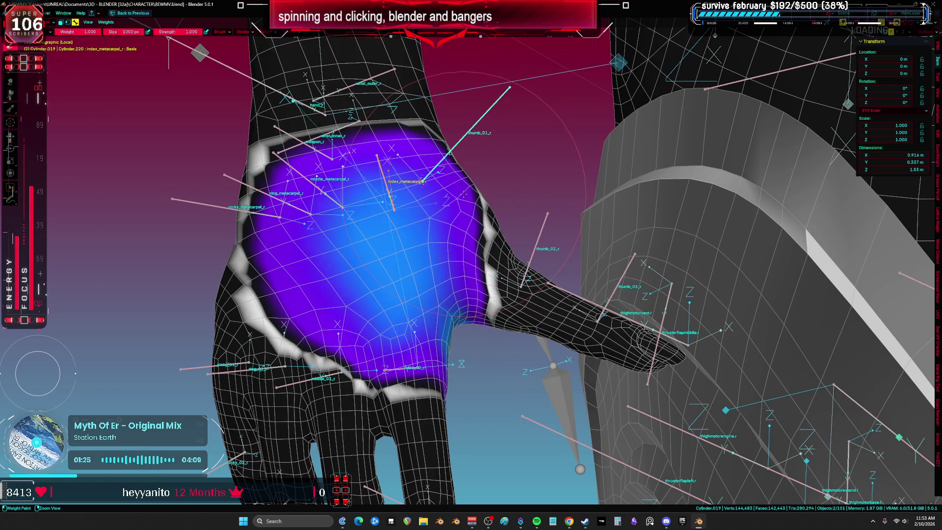
pyautogui.keyDown('ctrl'); pyautogui.click(465, 131); pyautogui.keyUp('ctrl')
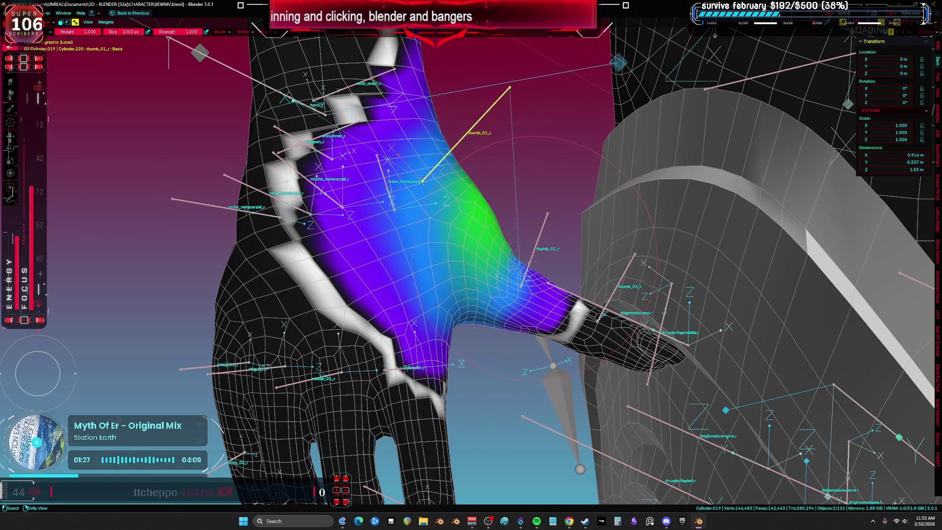
pyautogui.keyDown('ctrl'); pyautogui.click(536, 258); pyautogui.keyUp('ctrl')
pyautogui.press('k')
pyautogui.click(525, 194)
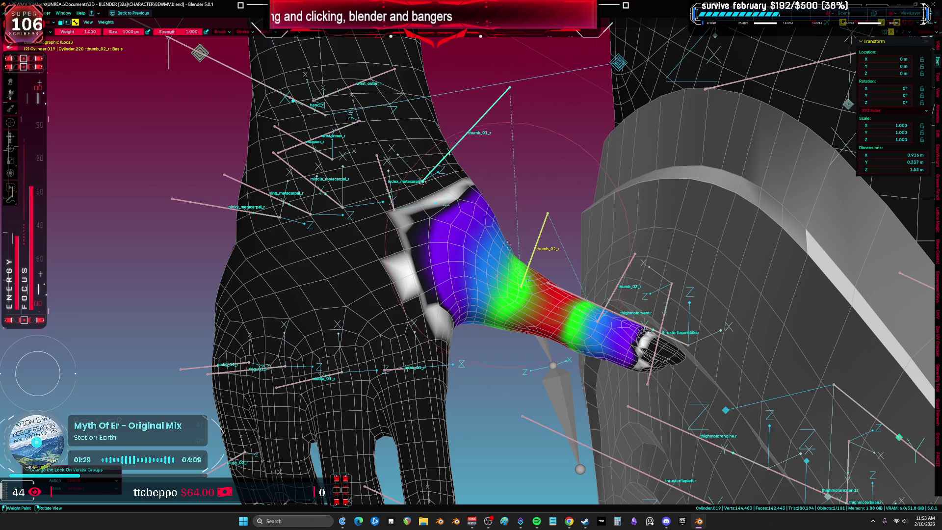
# - With brush weight 0 and strength 0.056, paint zero weight over the inner thumb and thumb top
pyautogui.scroll(3, 520, 210)
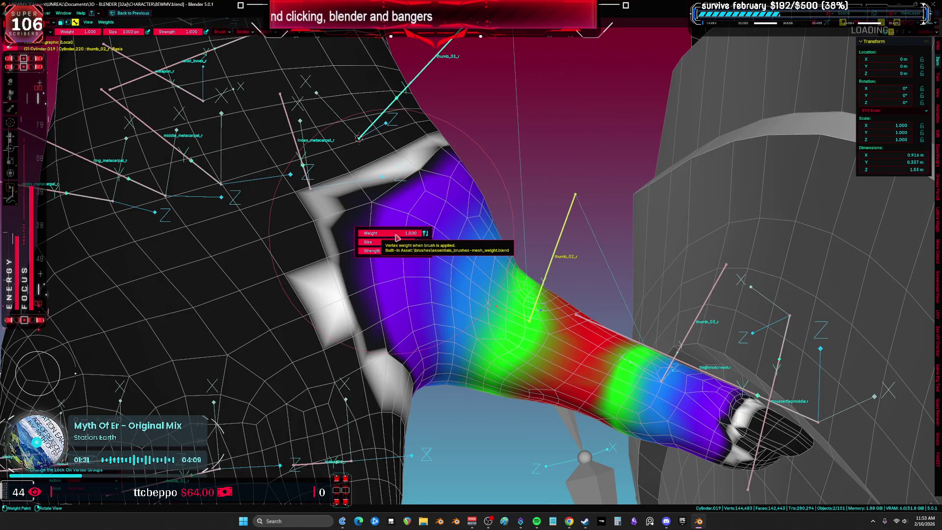
pyautogui.moveTo(398, 253); pyautogui.dragTo(296, 305)
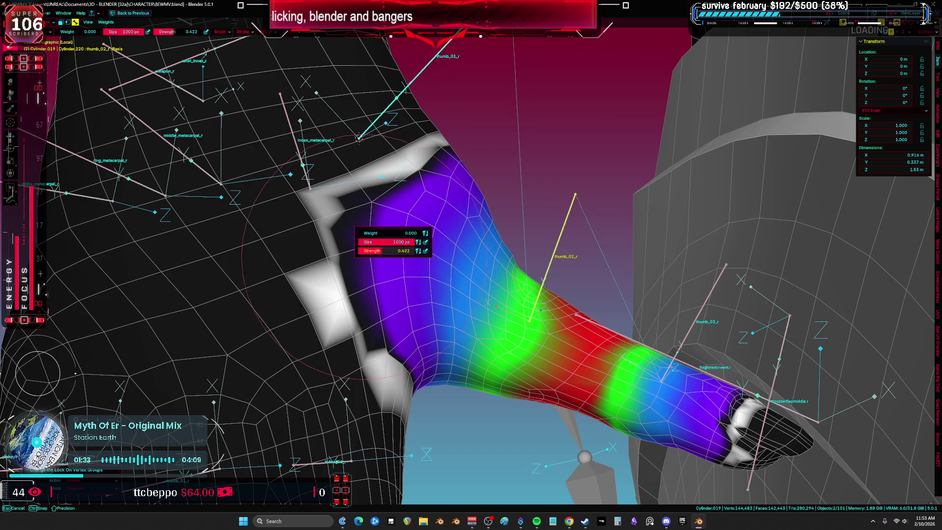
pyautogui.moveTo(343, 255)
pyautogui.mouseDown()
pyautogui.moveTo(382, 240)
pyautogui.moveTo(363, 231)
pyautogui.moveTo(372, 225)
pyautogui.moveTo(430, 218)
pyautogui.moveTo(373, 255)
pyautogui.mouseUp()
pyautogui.press('f')
pyautogui.click(473, 190)
pyautogui.moveTo(473, 190)
pyautogui.mouseDown()
pyautogui.moveTo(441, 167)
pyautogui.moveTo(464, 203)
pyautogui.moveTo(398, 240)
pyautogui.mouseUp()
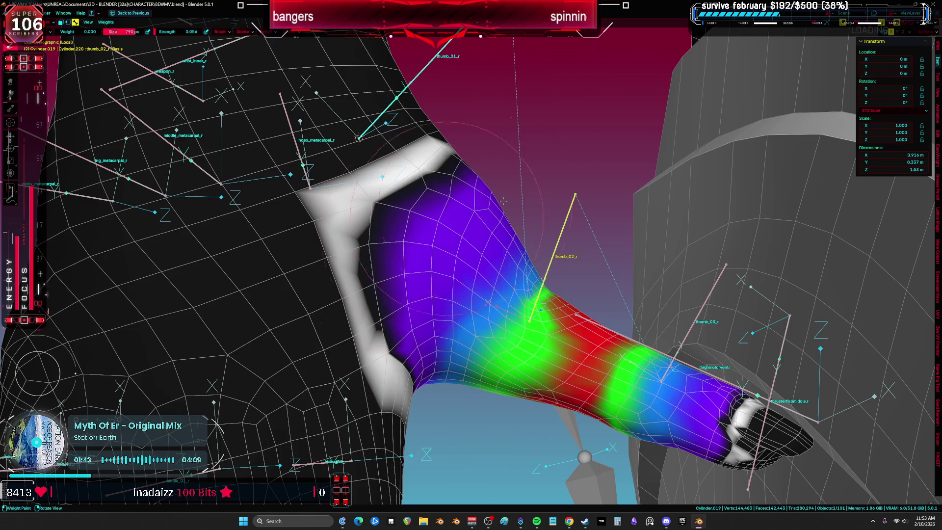
# - Bend thumb_02_r and thumb_01_r to test deformation, checking thumb_03_r and index_01_r weights
pyautogui.press('r')
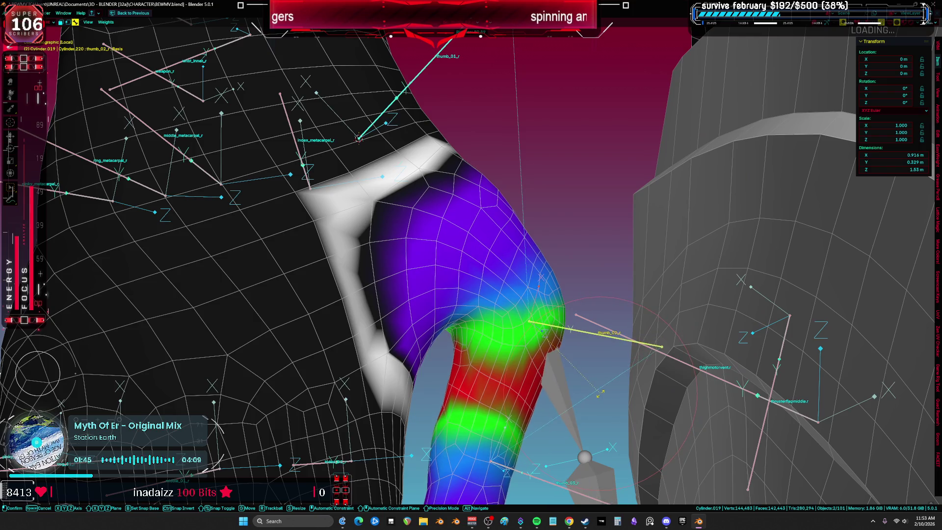
pyautogui.click(620, 346)
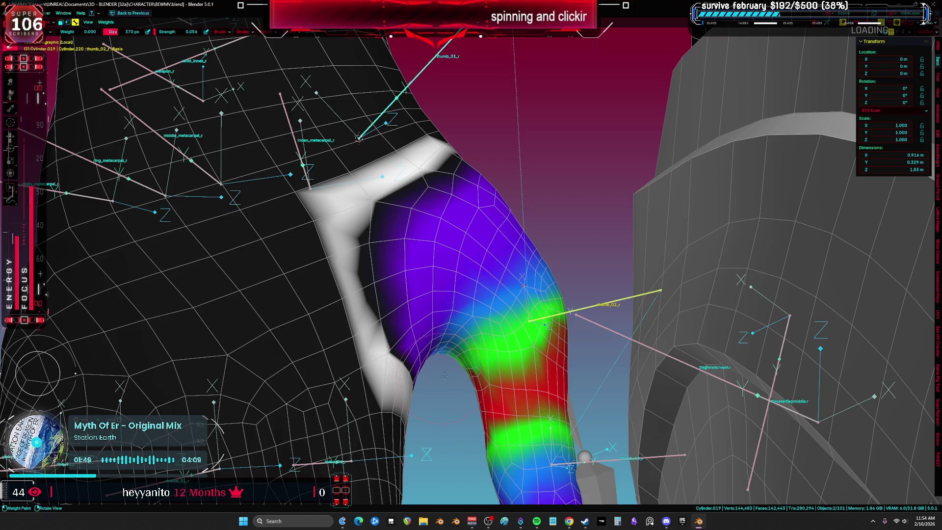
pyautogui.press('[')
pyautogui.press('[')
pyautogui.press('[')
pyautogui.moveTo(445, 374); pyautogui.dragTo(466, 353, button='middle')
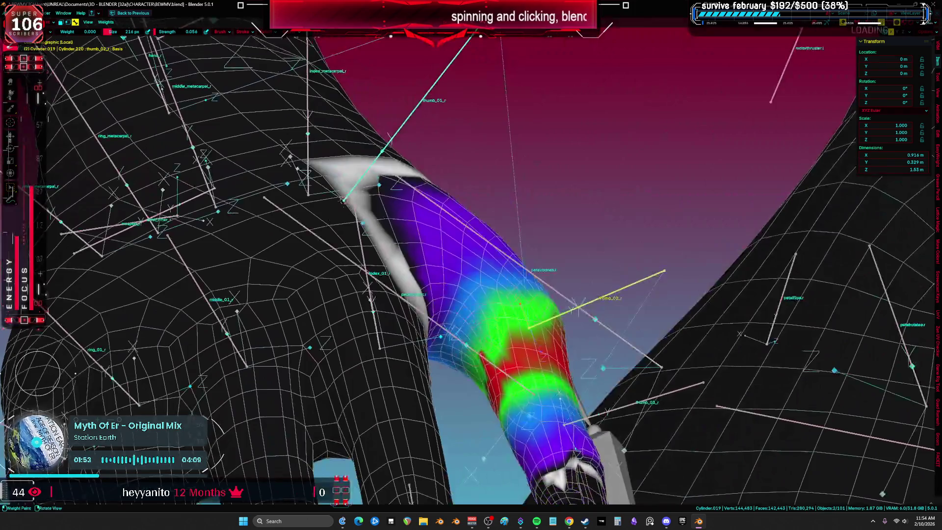
pyautogui.keyDown('ctrl'); pyautogui.click(607, 411); pyautogui.keyUp('ctrl')
pyautogui.moveTo(607, 411)
pyautogui.mouseDown(button='middle')
pyautogui.moveTo(567, 321)
pyautogui.moveTo(331, 338)
pyautogui.moveTo(431, 255)
pyautogui.mouseUp(button='middle')
pyautogui.keyDown('ctrl'); pyautogui.click(308, 364); pyautogui.keyUp('ctrl')
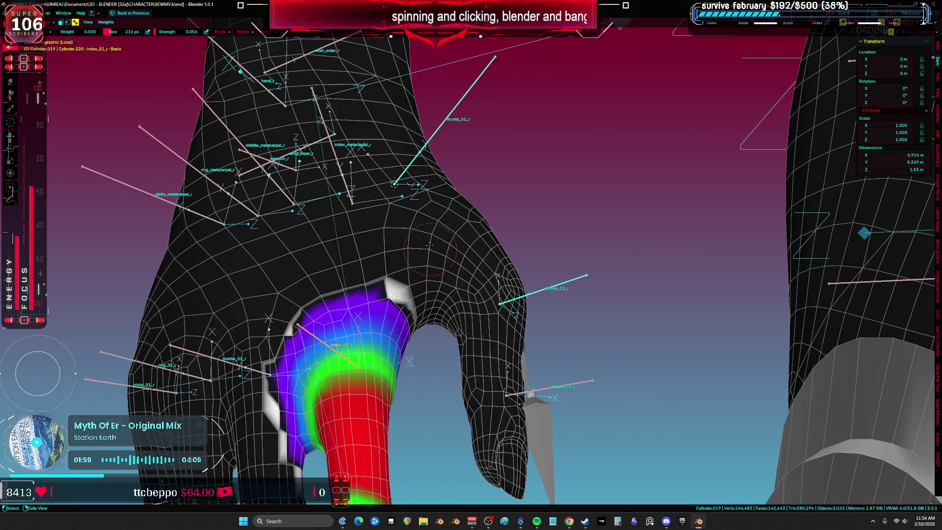
pyautogui.keyDown('ctrl'); pyautogui.click(410, 172); pyautogui.keyUp('ctrl')
pyautogui.press('r')
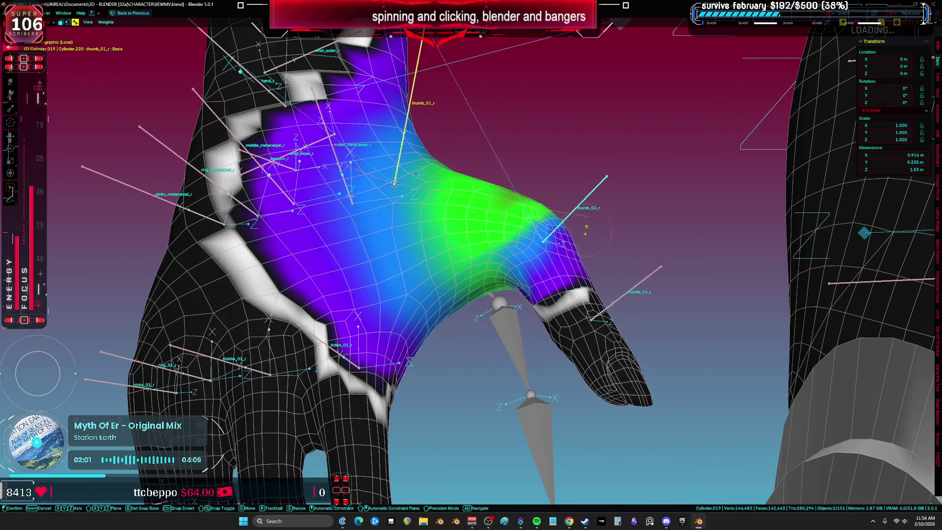
pyautogui.click(539, 343)
# - Bend thumb_02_r again and compare thumb_01_r and thumb_02_r weights with a 148 px brush
pyautogui.moveTo(540, 343); pyautogui.dragTo(559, 245, button='middle')
pyautogui.keyDown('ctrl'); pyautogui.click(564, 250); pyautogui.keyUp('ctrl')
pyautogui.press('r')
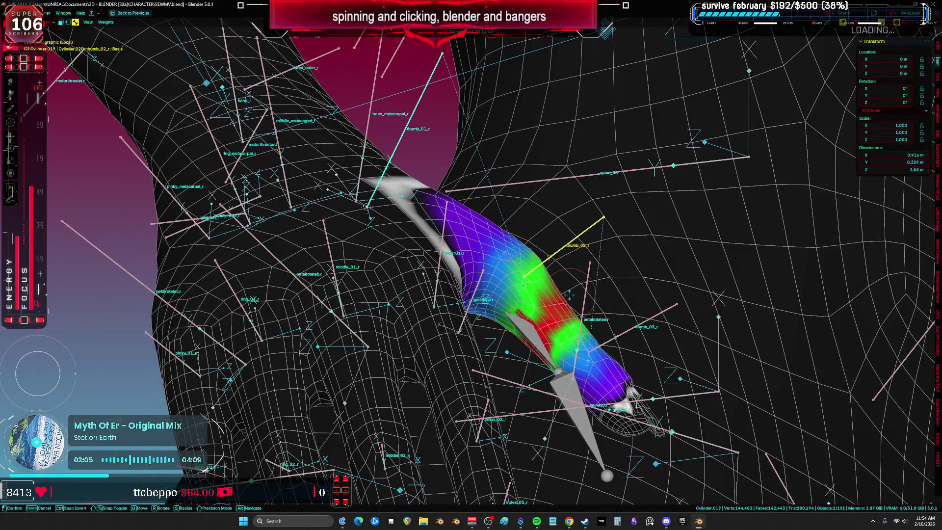
pyautogui.click(570, 290)
pyautogui.moveTo(570, 289); pyautogui.dragTo(528, 300, button='middle')
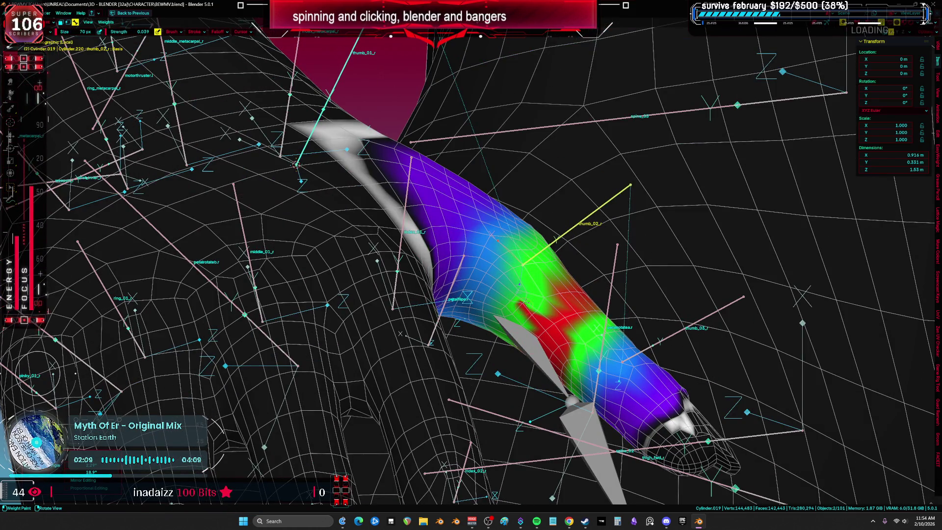
pyautogui.press('f')
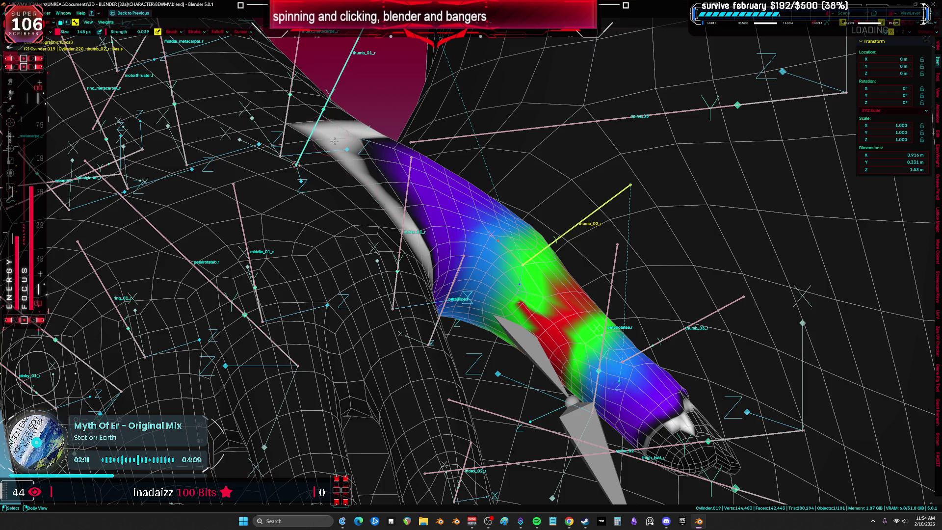
pyautogui.keyDown('ctrl'); pyautogui.click(296, 165); pyautogui.keyUp('ctrl')
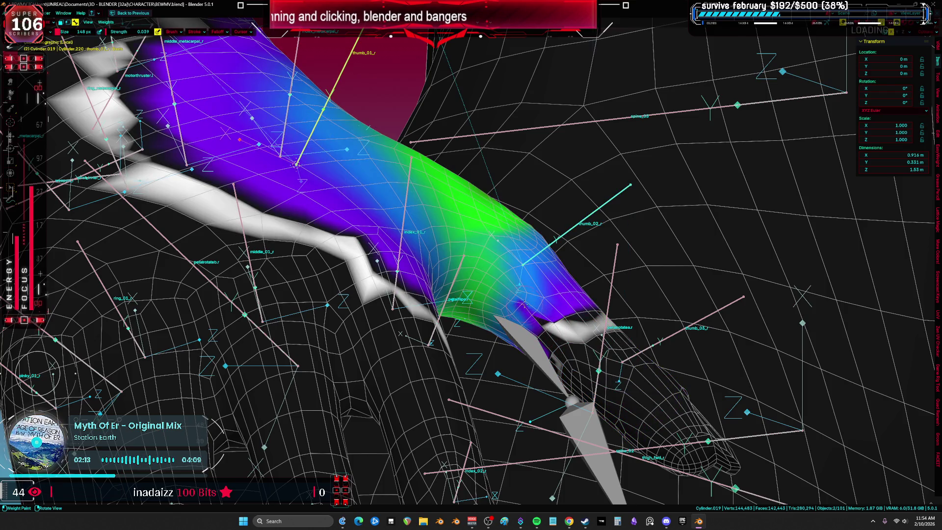
pyautogui.moveTo(518, 310); pyautogui.dragTo(517, 321, button='middle')
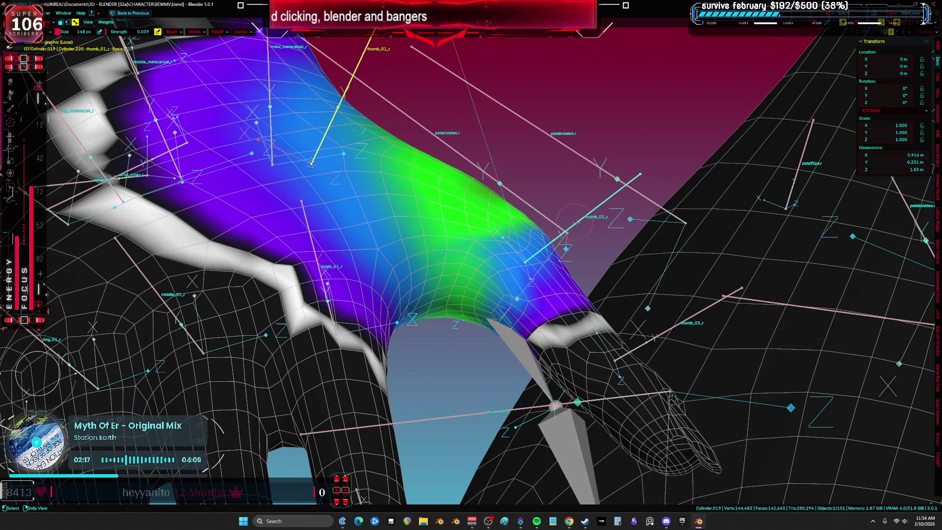
pyautogui.keyDown('ctrl'); pyautogui.click(577, 221); pyautogui.keyUp('ctrl')
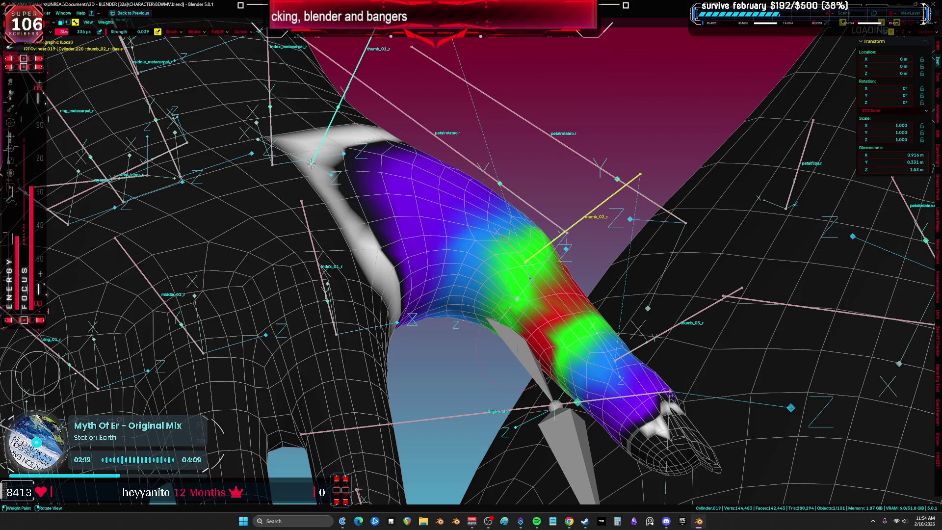
# - Rebend thumb_02_r and inspect the bent thumb from the other side, showing thumb_03_r weights
pyautogui.scroll(3, 503, 237)
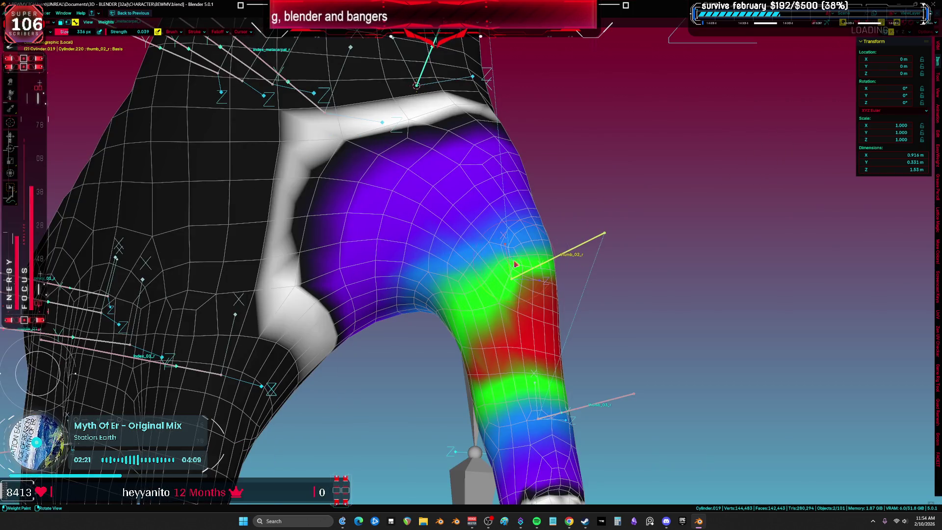
pyautogui.rightClick(503, 231)
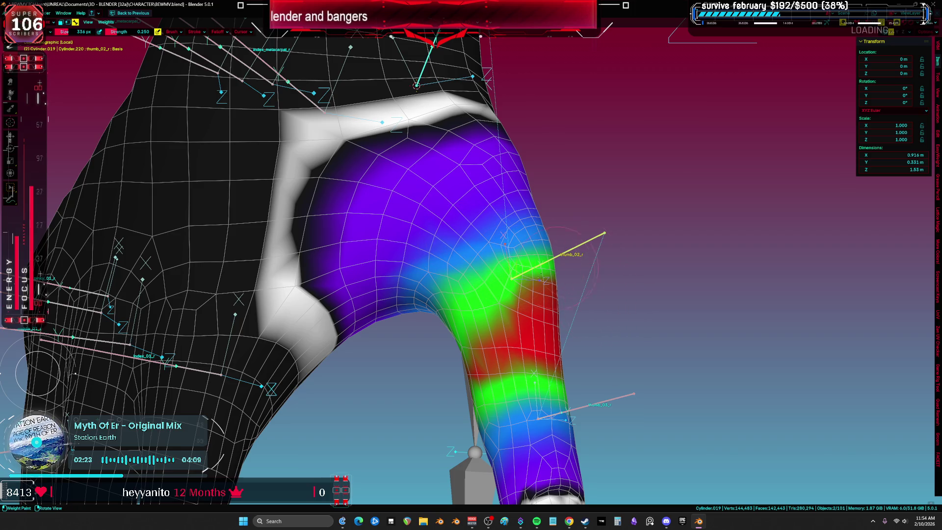
pyautogui.moveTo(504, 244)
pyautogui.mouseDown(button='middle')
pyautogui.moveTo(440, 232)
pyautogui.moveTo(535, 256)
pyautogui.moveTo(610, 258)
pyautogui.mouseUp(button='middle')
pyautogui.moveTo(591, 228); pyautogui.dragTo(618, 226, button='middle')
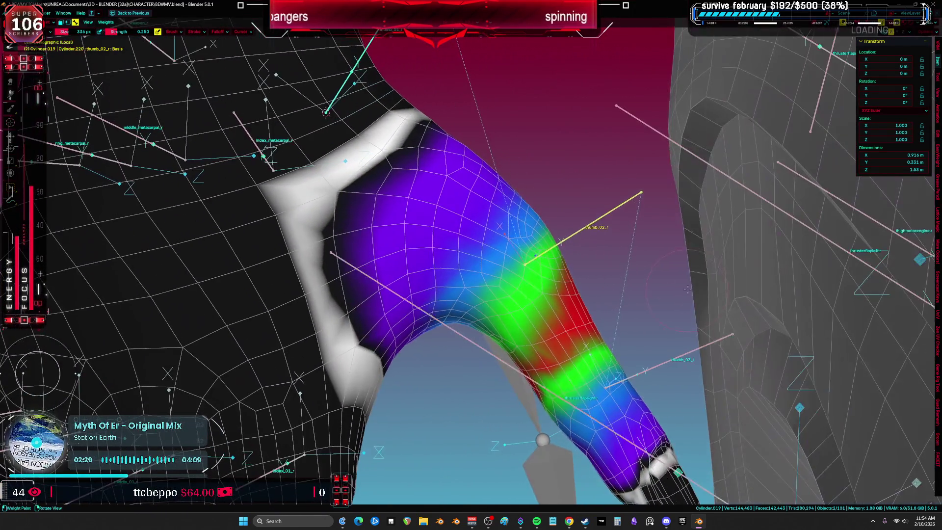
pyautogui.press('r')
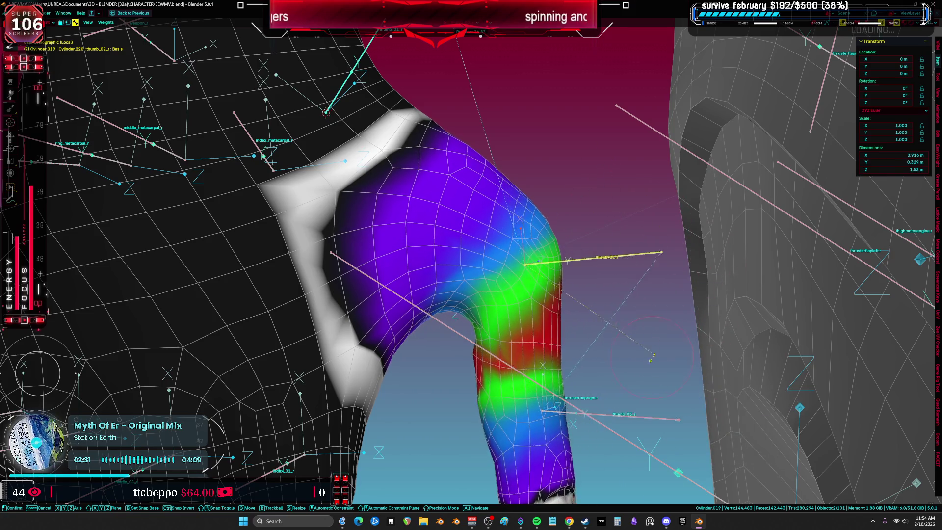
pyautogui.click(652, 225)
pyautogui.moveTo(652, 224); pyautogui.dragTo(579, 230, button='middle')
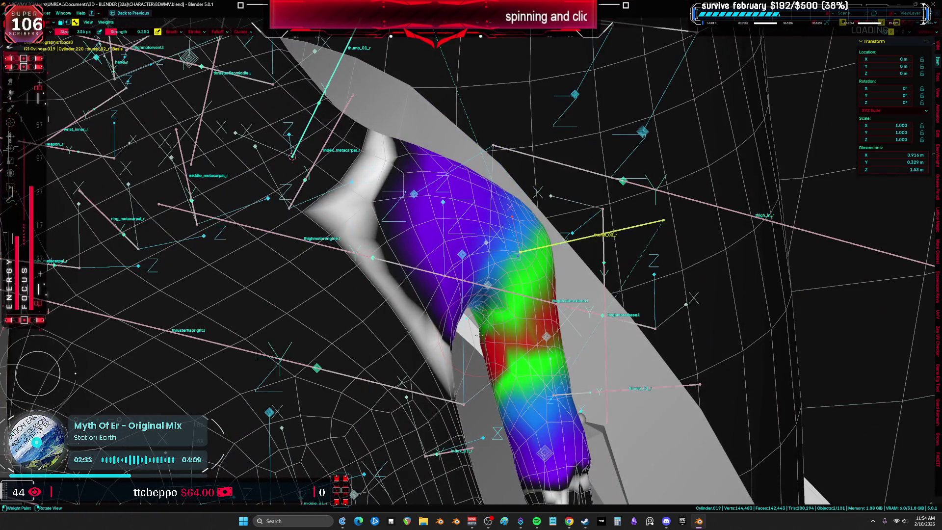
pyautogui.keyDown('ctrl'); pyautogui.click(626, 387); pyautogui.keyUp('ctrl')
# - Toggle the vertex-group locks and review thumb_01_r, thumb_03_r and thumb_02_r weights from several angles
pyautogui.press('k')
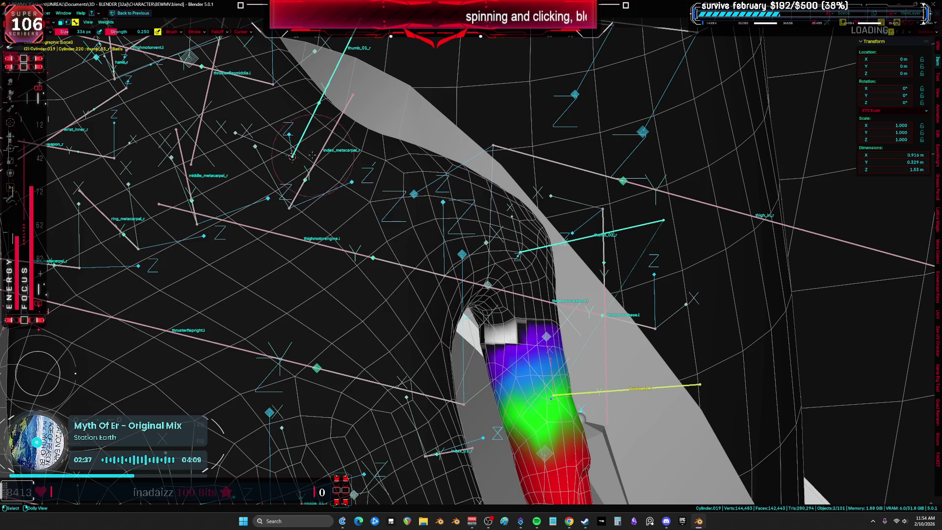
pyautogui.keyDown('ctrl'); pyautogui.click(319, 103); pyautogui.keyUp('ctrl')
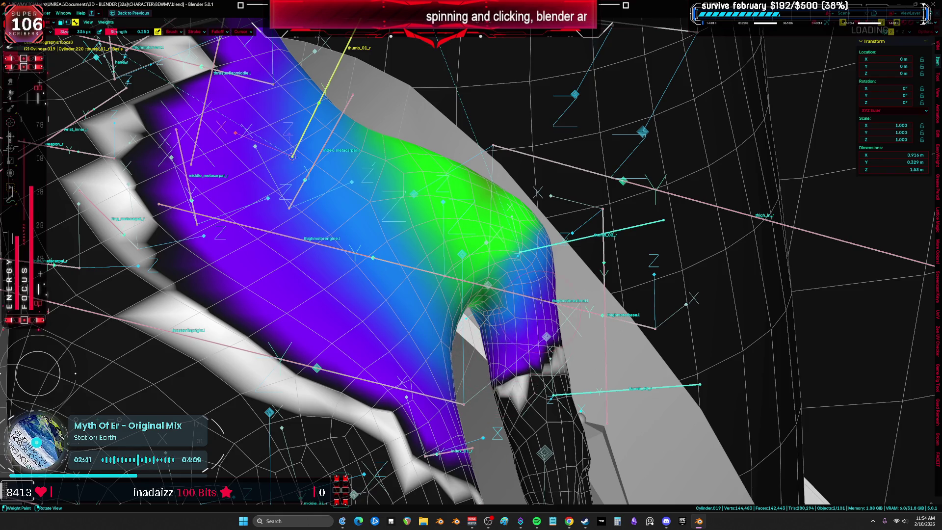
pyautogui.moveTo(478, 268)
pyautogui.mouseDown(button='middle')
pyautogui.moveTo(510, 255)
pyautogui.moveTo(494, 269)
pyautogui.moveTo(441, 274)
pyautogui.moveTo(495, 268)
pyautogui.mouseUp(button='middle')
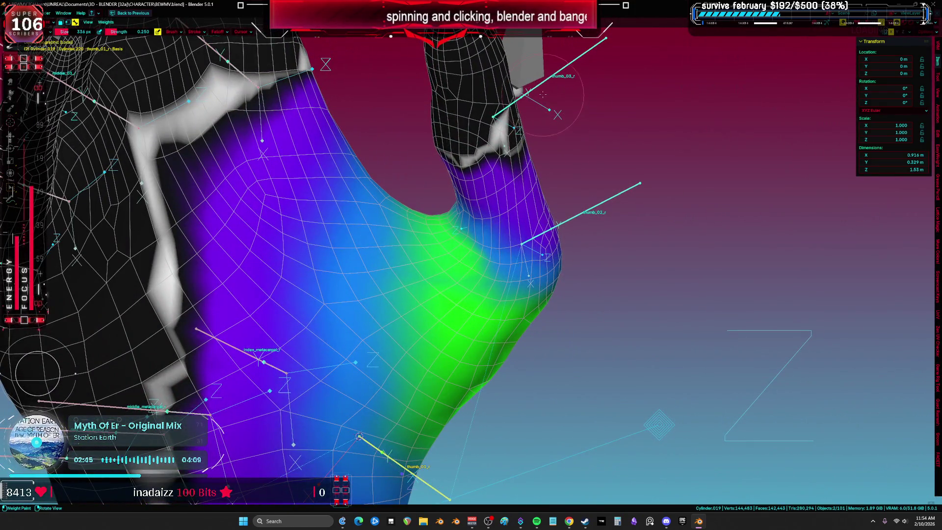
pyautogui.keyDown('ctrl'); pyautogui.click(549, 80); pyautogui.keyUp('ctrl')
pyautogui.keyDown('ctrl'); pyautogui.click(564, 223); pyautogui.keyUp('ctrl')
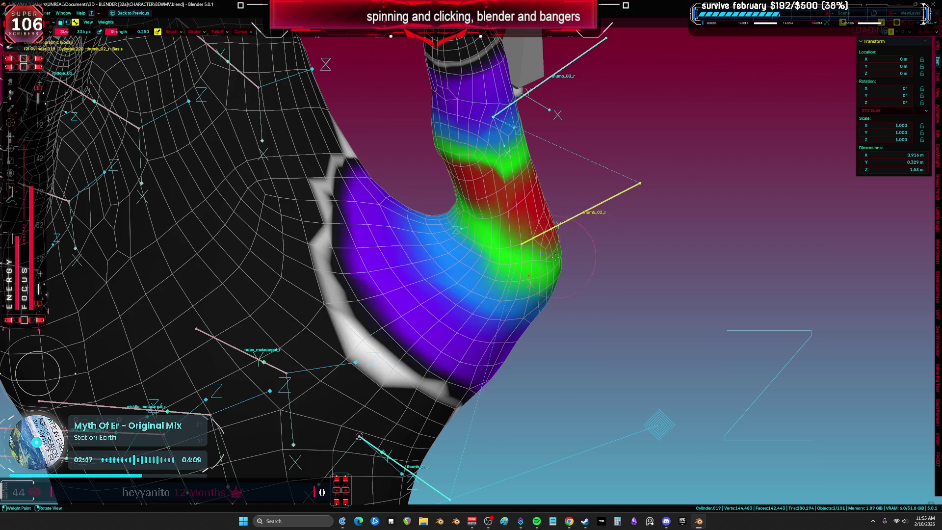
pyautogui.moveTo(564, 223)
pyautogui.mouseDown(button='middle')
pyautogui.moveTo(529, 231)
pyautogui.moveTo(500, 210)
pyautogui.moveTo(520, 236)
pyautogui.moveTo(490, 245)
pyautogui.moveTo(427, 187)
pyautogui.mouseUp(button='middle')
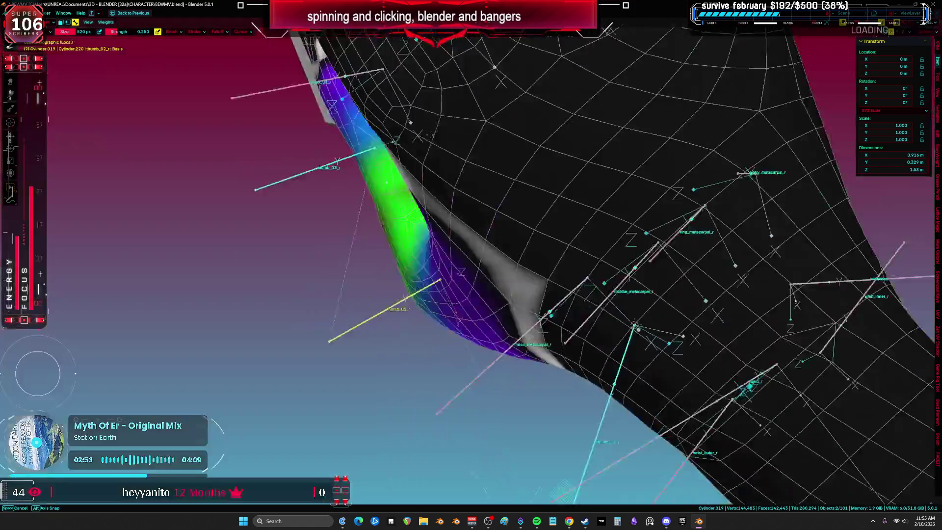
pyautogui.moveTo(525, 129)
pyautogui.mouseDown(button='middle')
pyautogui.moveTo(416, 164)
pyautogui.moveTo(544, 259)
pyautogui.moveTo(564, 238)
pyautogui.mouseUp(button='middle')
pyautogui.scroll(-2, 564, 226)
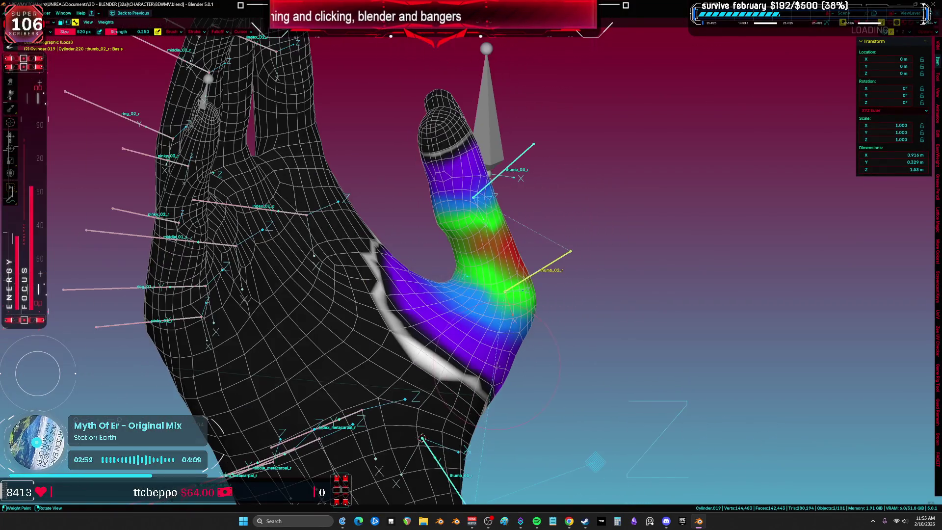
pyautogui.moveTo(422, 438); pyautogui.dragTo(449, 191, button='middle')
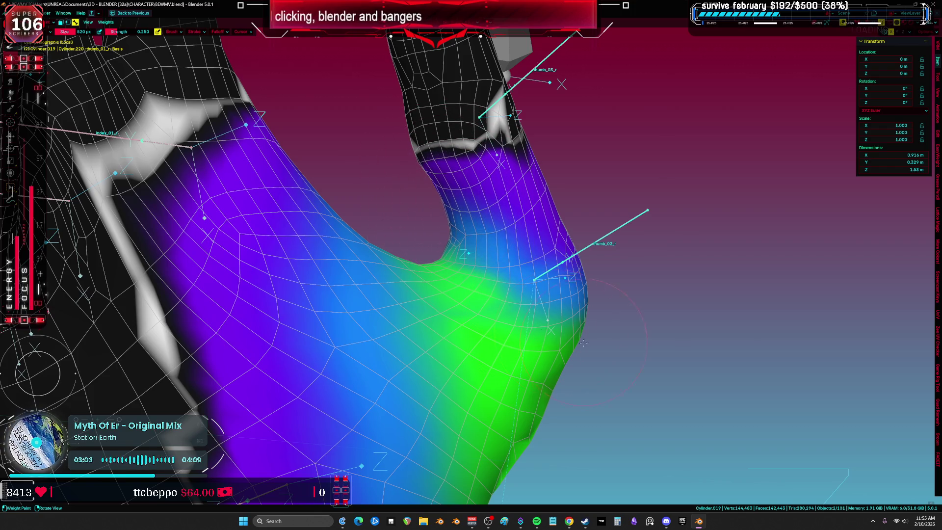
pyautogui.moveTo(542, 385); pyautogui.dragTo(440, 315, button='middle')
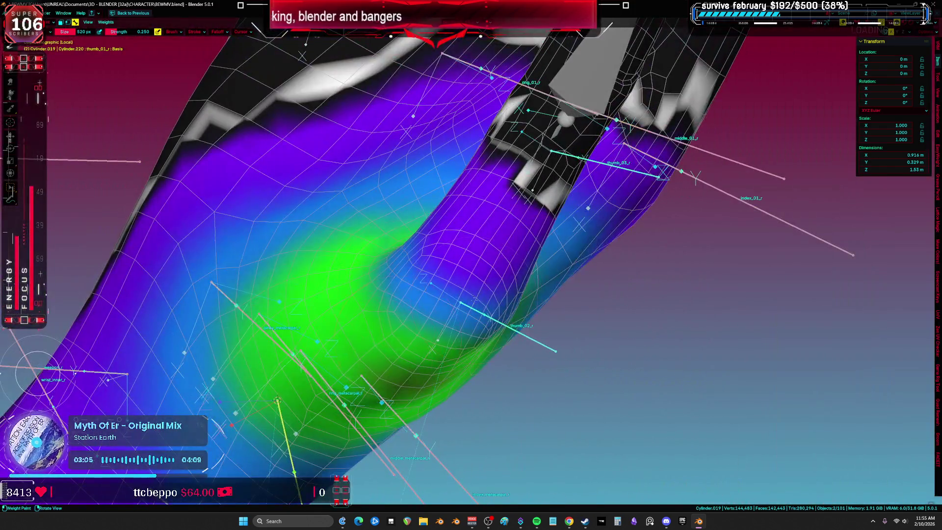
pyautogui.moveTo(469, 283)
pyautogui.mouseDown(button='middle')
pyautogui.moveTo(509, 217)
pyautogui.moveTo(559, 230)
pyautogui.moveTo(540, 236)
pyautogui.mouseUp(button='middle')
# - Hide the overlays to view the plain deformed mesh, then restore weights, wireframe and bones
pyautogui.hotkey('shift', 'alt', 'z')
pyautogui.scroll(5, 564, 216)
pyautogui.scroll(-5, 572, 202)
pyautogui.hotkey('shift', 'alt', 'z')
pyautogui.scroll(2, 539, 235)
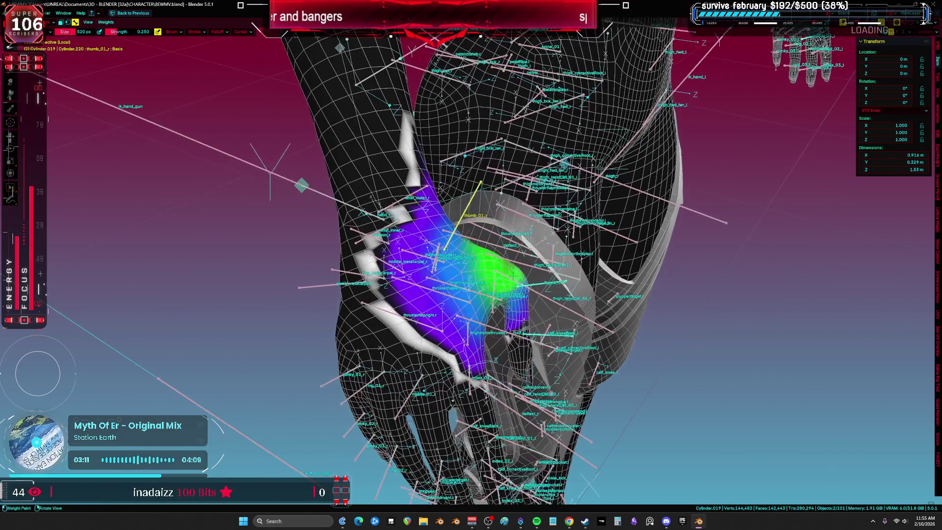
# - Bend thumb_02_r and thumb_03_r, then compare the thumb_02_r and thumb_03_r weight gradients
pyautogui.keyDown('ctrl'); pyautogui.click(535, 297); pyautogui.keyUp('ctrl')
pyautogui.scroll(2, 534, 298)
pyautogui.press('r')
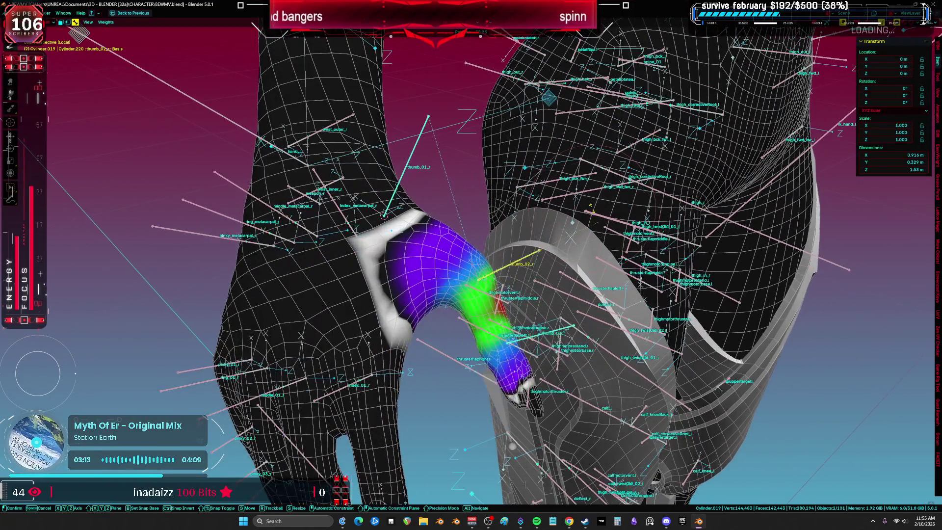
pyautogui.click(496, 141)
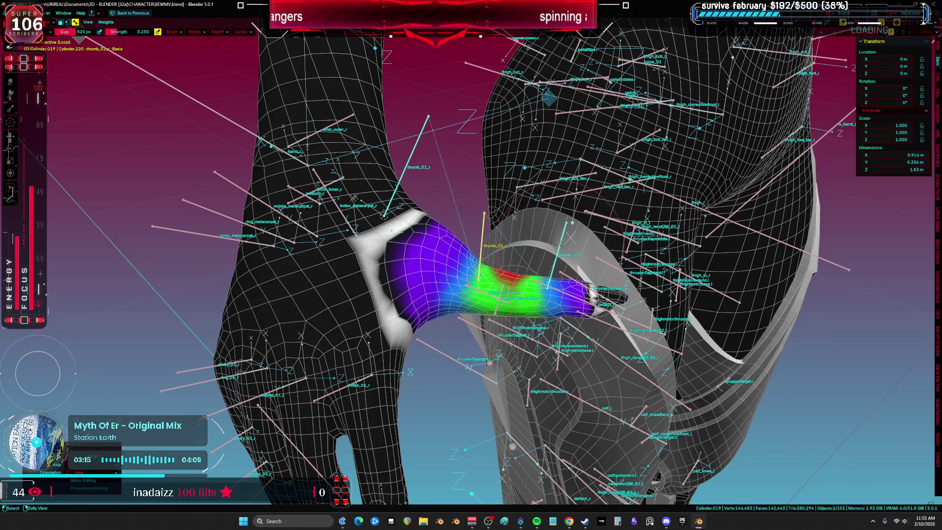
pyautogui.keyDown('ctrl'); pyautogui.click(559, 255); pyautogui.keyUp('ctrl')
pyautogui.press('r')
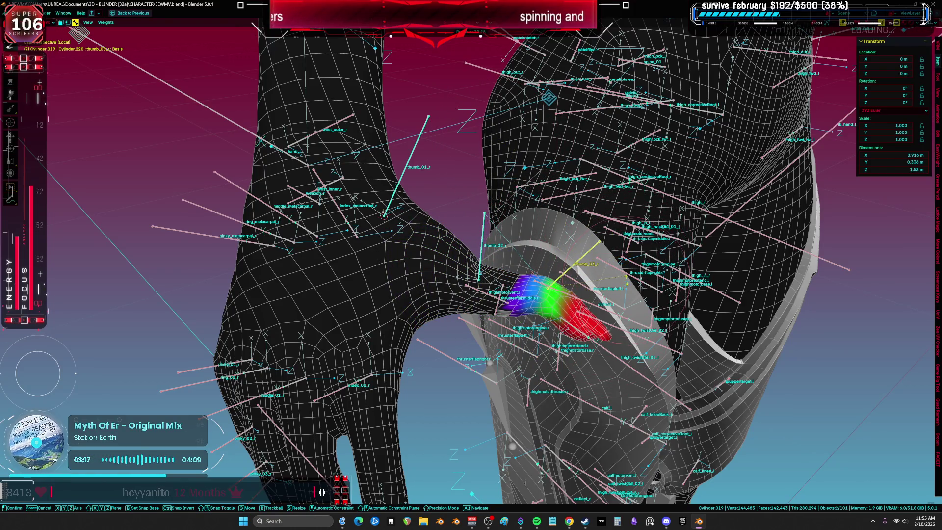
pyautogui.click(622, 294)
pyautogui.moveTo(621, 294); pyautogui.dragTo(586, 284, button='middle')
pyautogui.keyDown('ctrl'); pyautogui.click(461, 213); pyautogui.keyUp('ctrl')
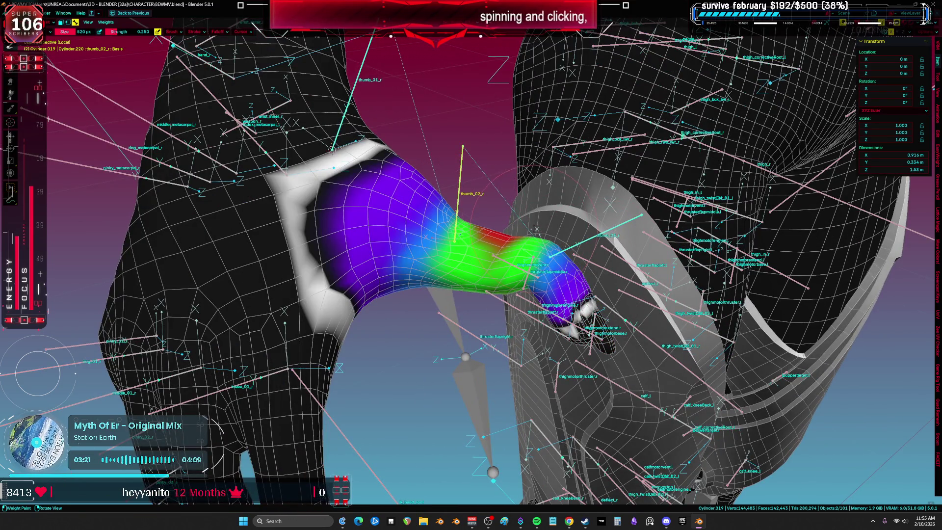
pyautogui.keyDown('ctrl'); pyautogui.click(589, 241); pyautogui.keyUp('ctrl')
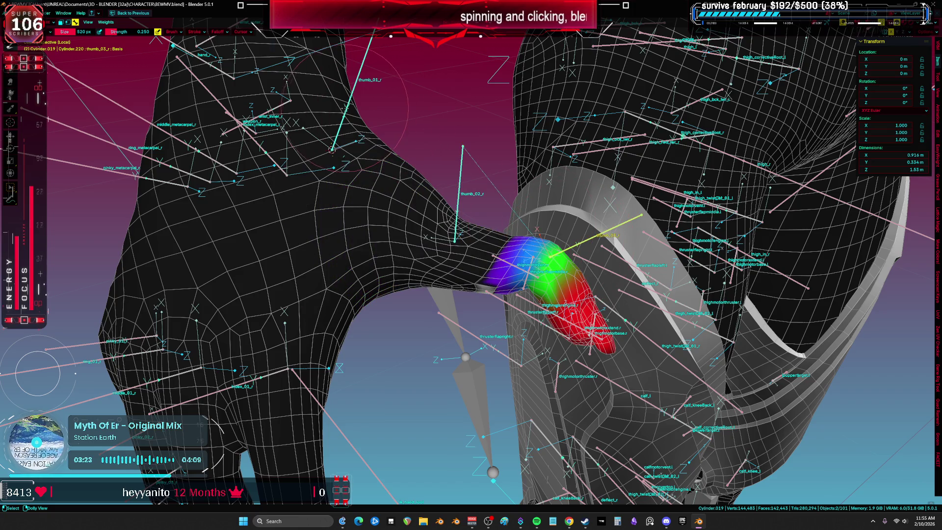
pyautogui.keyDown('ctrl'); pyautogui.click(459, 202); pyautogui.keyUp('ctrl')
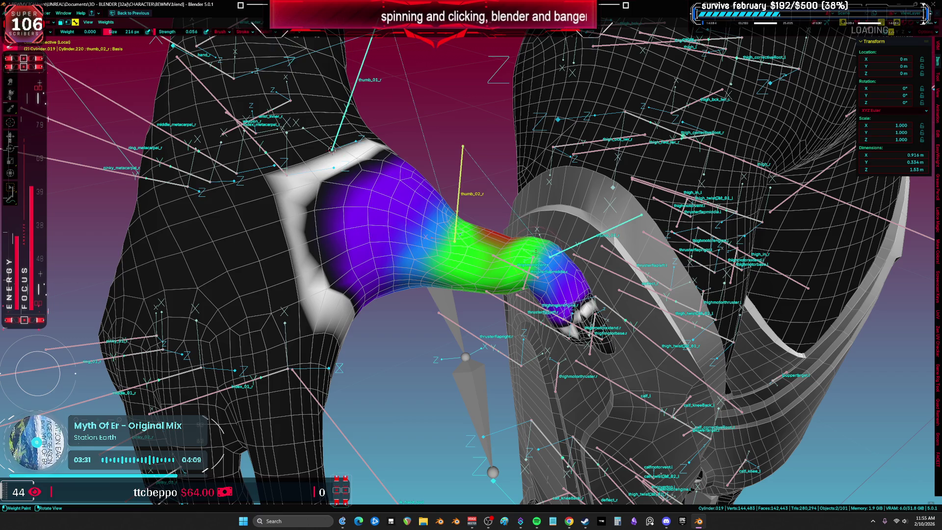
# - Raise brush strength to 1.000 and paint full red weight across the thumb's middle for thumb_02_r
pyautogui.rightClick(501, 232)
pyautogui.moveTo(481, 246); pyautogui.dragTo(500, 247)
pyautogui.moveTo(502, 229)
pyautogui.mouseDown()
pyautogui.moveTo(478, 246)
pyautogui.moveTo(449, 236)
pyautogui.moveTo(471, 255)
pyautogui.moveTo(483, 240)
pyautogui.moveTo(478, 275)
pyautogui.moveTo(471, 236)
pyautogui.moveTo(466, 269)
pyautogui.mouseUp()
pyautogui.moveTo(466, 270)
pyautogui.mouseDown(button='middle')
pyautogui.moveTo(520, 255)
pyautogui.moveTo(422, 295)
pyautogui.mouseUp(button='middle')
pyautogui.moveTo(422, 294)
pyautogui.mouseDown()
pyautogui.moveTo(412, 304)
pyautogui.moveTo(428, 234)
pyautogui.moveTo(407, 295)
pyautogui.moveTo(412, 316)
pyautogui.moveTo(465, 319)
pyautogui.mouseUp()
pyautogui.hotkey('shift', 'space')
# - Shrink the weight brush from 592 px to 392 px
pyautogui.moveTo(466, 319)
pyautogui.mouseDown(button='middle')
pyautogui.moveTo(412, 368)
pyautogui.moveTo(335, 476)
pyautogui.mouseUp(button='middle')
pyautogui.moveTo(392, 224); pyautogui.dragTo(490, 137, button='middle')
pyautogui.press('f')
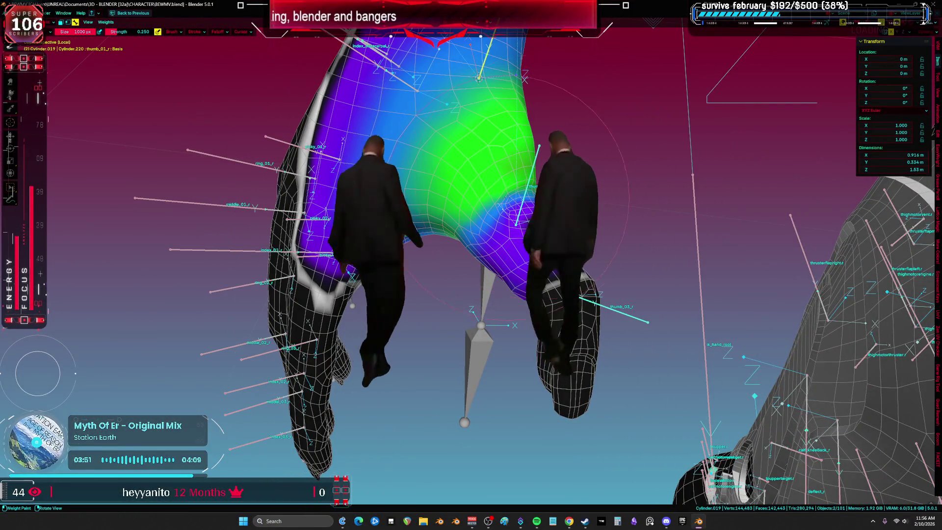
pyautogui.click(596, 179)
pyautogui.moveTo(595, 179); pyautogui.dragTo(527, 266, button='middle')
pyautogui.press('f')
pyautogui.click(528, 266)
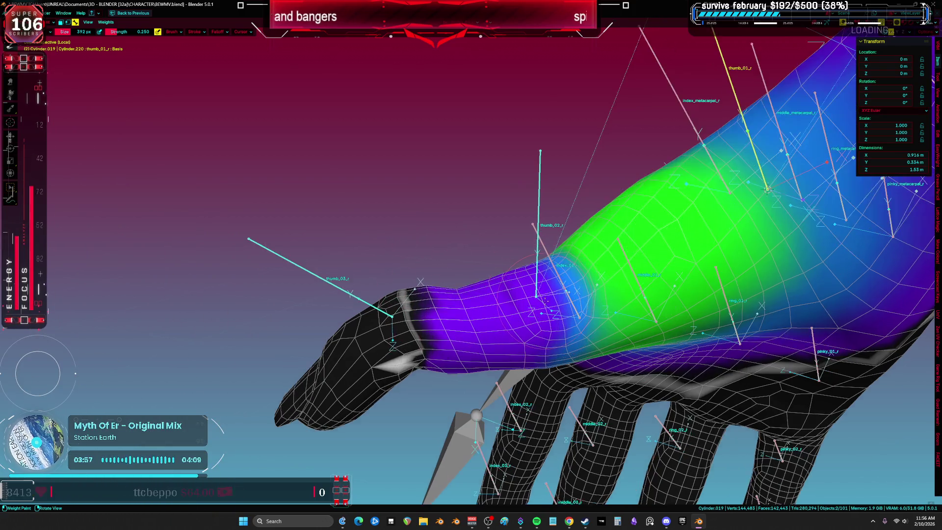
# - In orthographic view, test-bend thumb_02_r and inspect thumb_01_r and thumb_03_r weights
pyautogui.press('KP_5')
pyautogui.scroll(5, 543, 301)
pyautogui.moveTo(543, 300)
pyautogui.mouseDown(button='middle')
pyautogui.moveTo(569, 358)
pyautogui.moveTo(486, 274)
pyautogui.mouseUp(button='middle')
pyautogui.keyDown('ctrl'); pyautogui.click(501, 260); pyautogui.keyUp('ctrl')
pyautogui.press('r')
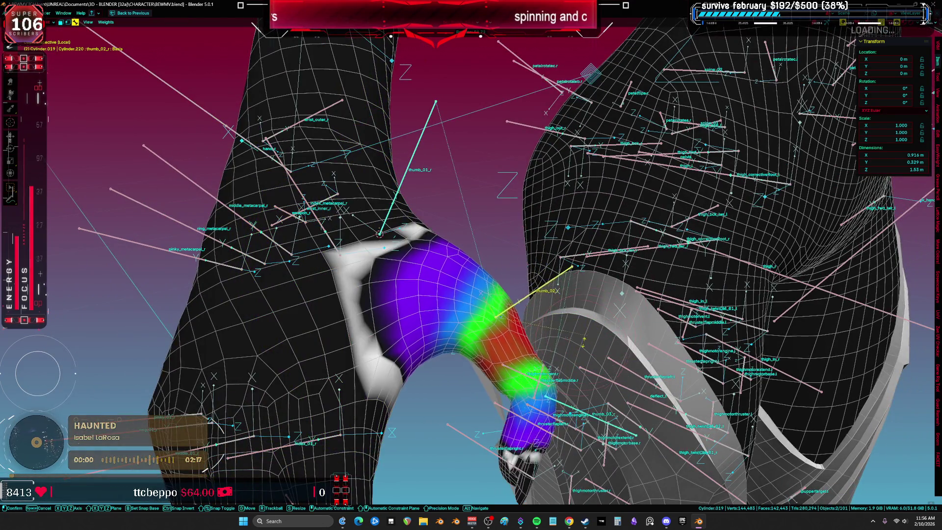
pyautogui.click(483, 263)
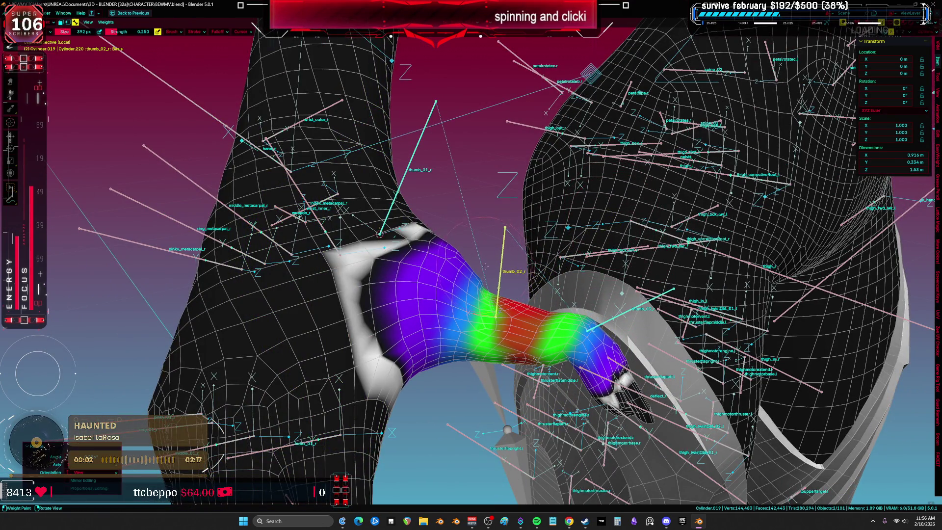
pyautogui.moveTo(530, 295)
pyautogui.mouseDown(button='middle')
pyautogui.moveTo(562, 295)
pyautogui.moveTo(456, 260)
pyautogui.mouseUp(button='middle')
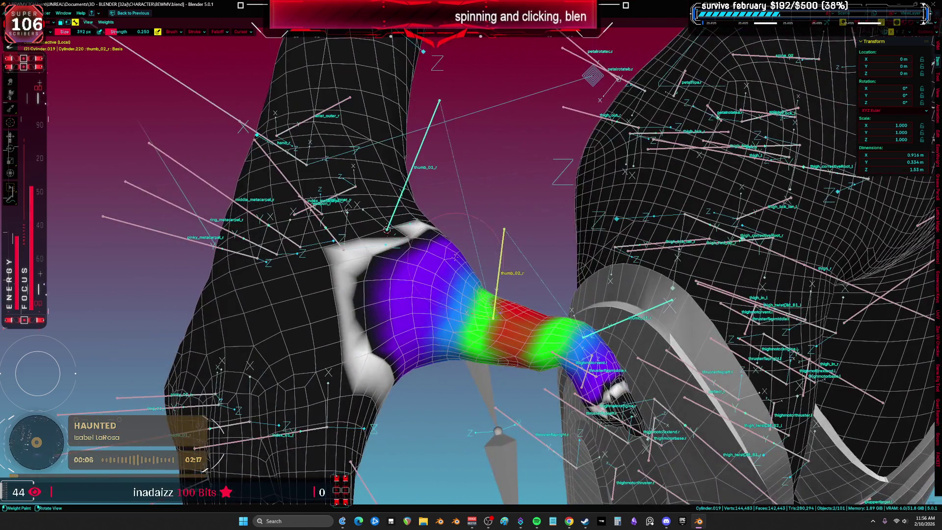
pyautogui.keyDown('ctrl'); pyautogui.click(387, 229); pyautogui.keyUp('ctrl')
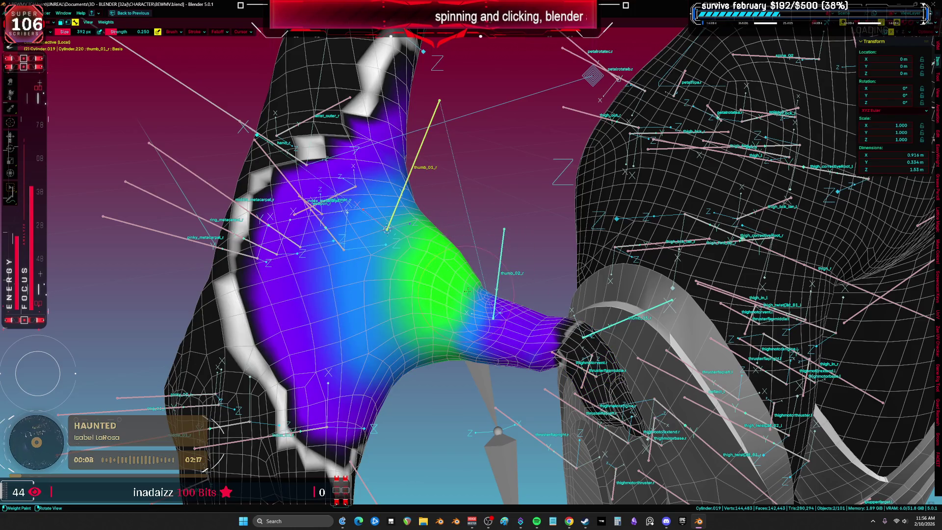
pyautogui.keyDown('ctrl'); pyautogui.click(622, 321); pyautogui.keyUp('ctrl')
pyautogui.moveTo(622, 322)
pyautogui.mouseDown(button='middle')
pyautogui.moveTo(464, 100)
pyautogui.moveTo(81, 63)
pyautogui.mouseUp(button='middle')
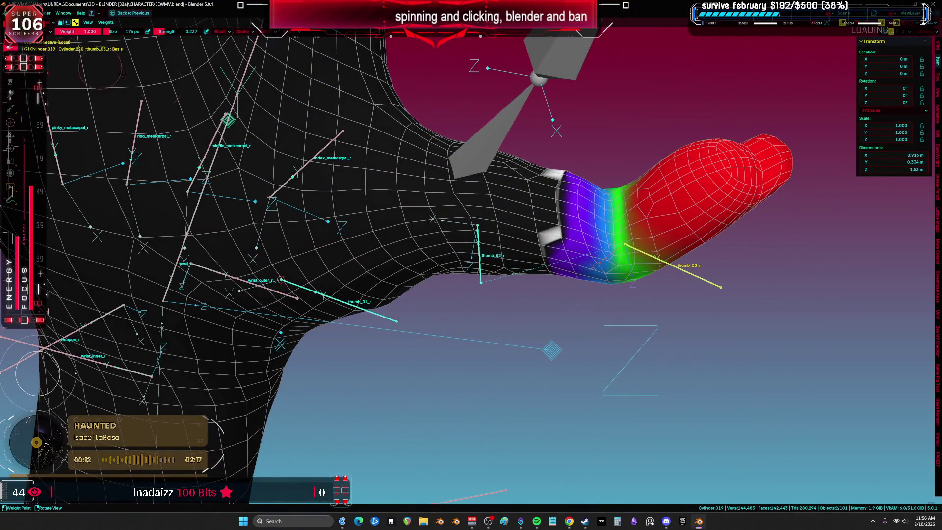
# - Set brush weight to 0.000 and erase thumb_03_r weight around the thumb base
pyautogui.rightClick(446, 194)
pyautogui.moveTo(470, 191)
pyautogui.mouseDown()
pyautogui.moveTo(432, 192)
pyautogui.moveTo(461, 208)
pyautogui.mouseUp()
pyautogui.moveTo(521, 231)
pyautogui.mouseDown()
pyautogui.moveTo(579, 196)
pyautogui.moveTo(564, 250)
pyautogui.moveTo(587, 171)
pyautogui.moveTo(561, 262)
pyautogui.moveTo(569, 268)
pyautogui.moveTo(563, 182)
pyautogui.moveTo(564, 264)
pyautogui.mouseUp()
pyautogui.moveTo(564, 265)
pyautogui.mouseDown(button='middle')
pyautogui.moveTo(570, 235)
pyautogui.moveTo(542, 129)
pyautogui.mouseUp(button='middle')
pyautogui.moveTo(541, 129); pyautogui.dragTo(584, 181)
pyautogui.moveTo(584, 182); pyautogui.dragTo(409, 174, button='middle')
pyautogui.moveTo(410, 174); pyautogui.dragTo(433, 122)
pyautogui.moveTo(441, 101); pyautogui.dragTo(462, 190, button='middle')
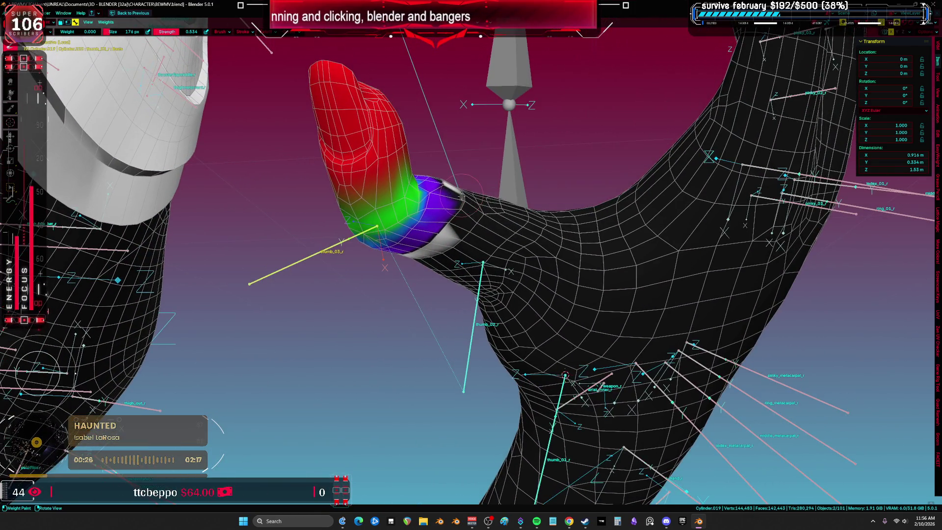
pyautogui.moveTo(453, 209); pyautogui.dragTo(452, 227)
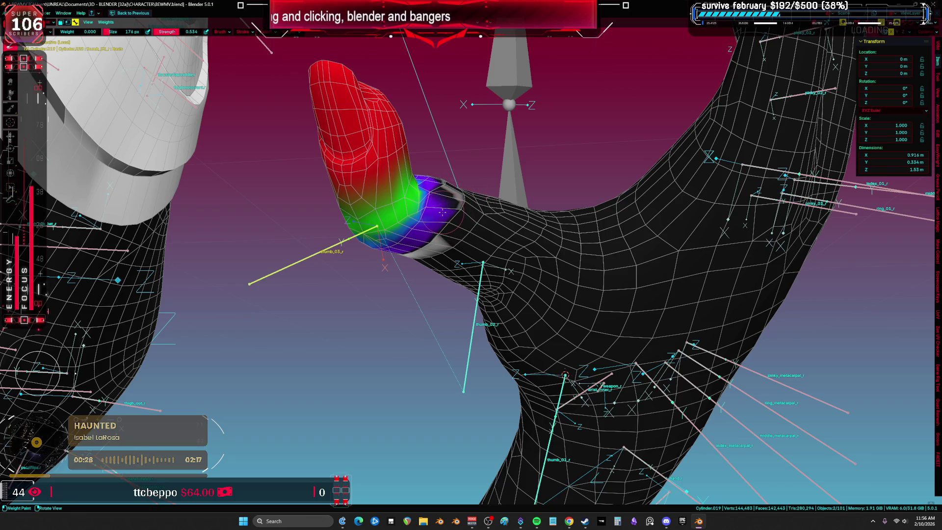
# - Smooth the thumb base with the Blur brush, then check thumb_02_r weights and the overlay-free mesh
pyautogui.press('b')
pyautogui.moveTo(432, 250)
pyautogui.mouseDown()
pyautogui.moveTo(442, 231)
pyautogui.moveTo(438, 196)
pyautogui.mouseUp()
pyautogui.moveTo(436, 195)
pyautogui.mouseDown(button='middle')
pyautogui.moveTo(492, 236)
pyautogui.moveTo(457, 297)
pyautogui.mouseUp(button='middle')
pyautogui.keyDown('ctrl'); pyautogui.click(457, 296); pyautogui.keyUp('ctrl')
pyautogui.moveTo(536, 215)
pyautogui.mouseDown(button='middle')
pyautogui.moveTo(521, 284)
pyautogui.moveTo(574, 260)
pyautogui.moveTo(456, 221)
pyautogui.moveTo(496, 250)
pyautogui.moveTo(495, 211)
pyautogui.mouseUp(button='middle')
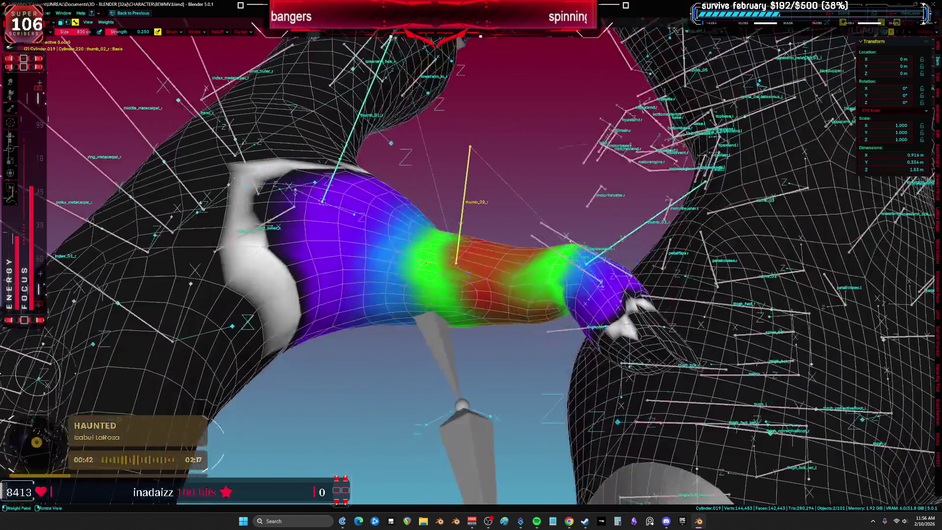
pyautogui.moveTo(427, 262)
pyautogui.keyDown('ctrl'); pyautogui.keyDown('shift'); pyautogui.mouseDown(button='middle')
pyautogui.moveTo(427, 294)
pyautogui.moveTo(352, 168)
pyautogui.moveTo(510, 101)
pyautogui.mouseUp(button='middle'); pyautogui.keyUp('shift'); pyautogui.keyUp('ctrl')
pyautogui.moveTo(444, 327); pyautogui.dragTo(711, 274, button='middle')
pyautogui.hotkey('shift', 'alt', 'z')
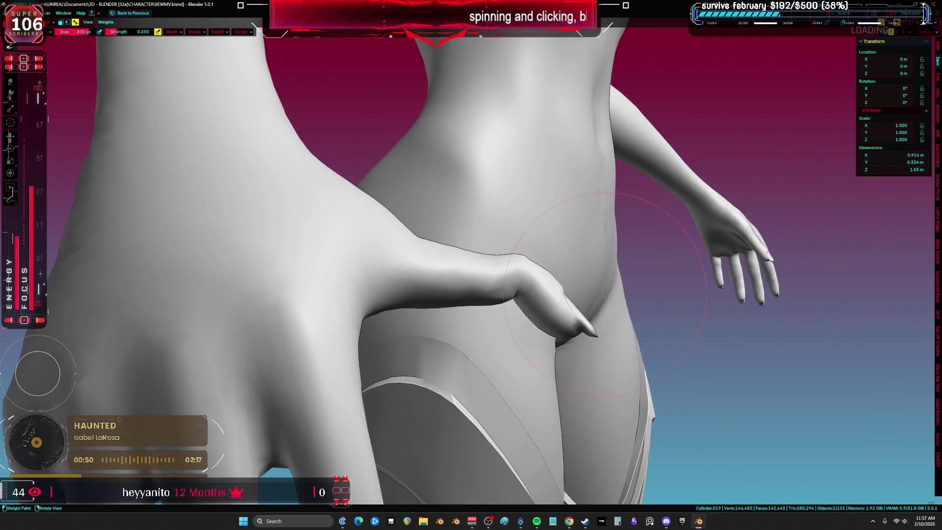
pyautogui.hotkey('shift', 'alt', 'z')
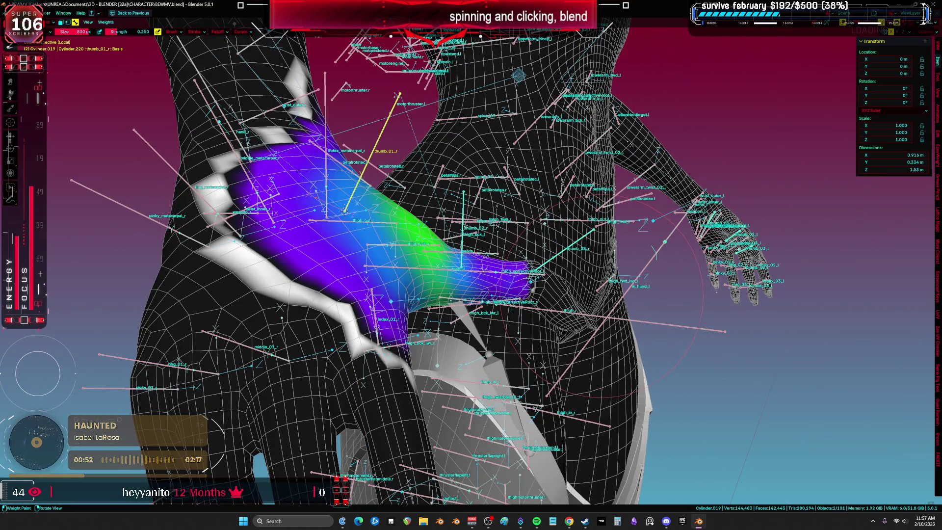
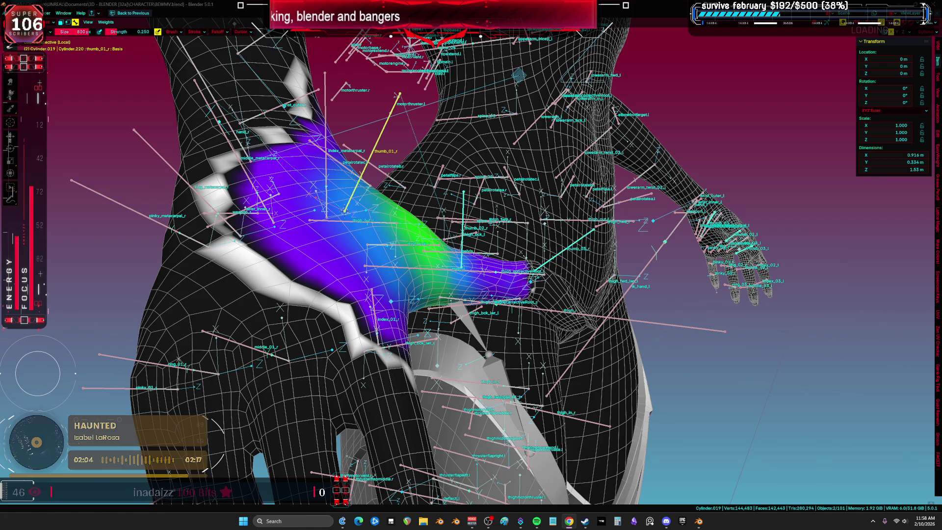
# - Nudge the thumb-tip vertices of body mesh Cylinder.019 in Edit Mode
pyautogui.moveTo(343, 405); pyautogui.dragTo(413, 267, button='middle')
pyautogui.hotkey('shift', 'alt', 'z')
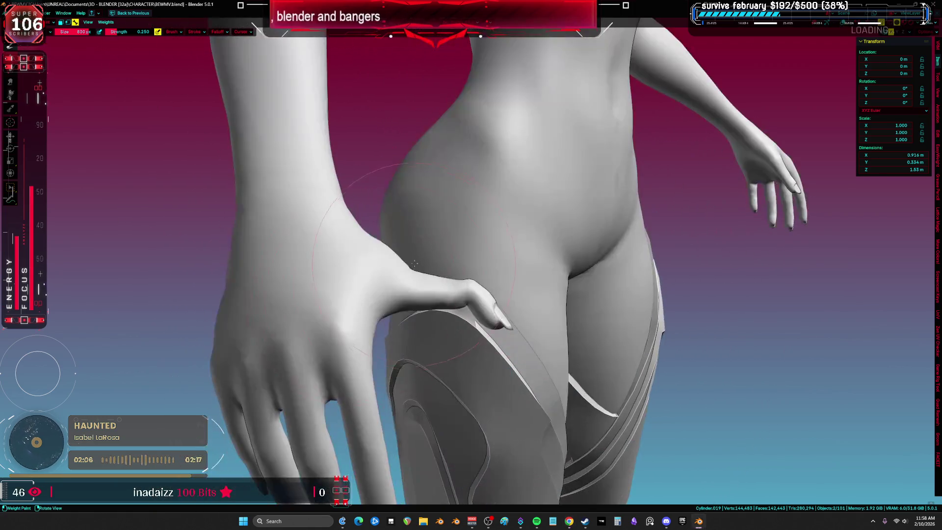
pyautogui.hotkey('shift', 'alt', 'z')
pyautogui.scroll(3, 474, 306)
pyautogui.moveTo(470, 294)
pyautogui.mouseDown(button='middle')
pyautogui.moveTo(461, 289)
pyautogui.moveTo(505, 265)
pyautogui.moveTo(447, 285)
pyautogui.moveTo(481, 273)
pyautogui.mouseUp(button='middle')
pyautogui.hotkey('ctrl', 'Tab')
pyautogui.click(447, 285)
pyautogui.press('Tab')
pyautogui.moveTo(430, 295); pyautogui.dragTo(448, 277)
pyautogui.press('g')
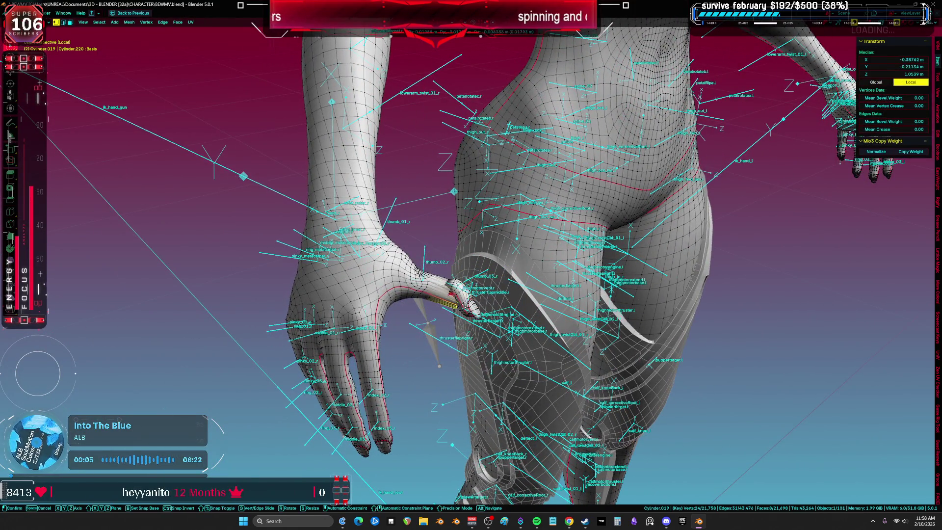
pyautogui.click(461, 306)
# - Select the whole body mesh, then return to Object Mode
pyautogui.scroll(-5, 453, 314)
pyautogui.scroll(6, 449, 320)
pyautogui.moveTo(449, 320); pyautogui.dragTo(359, 296, button='middle')
pyautogui.scroll(4, 358, 296)
pyautogui.scroll(-2, 376, 325)
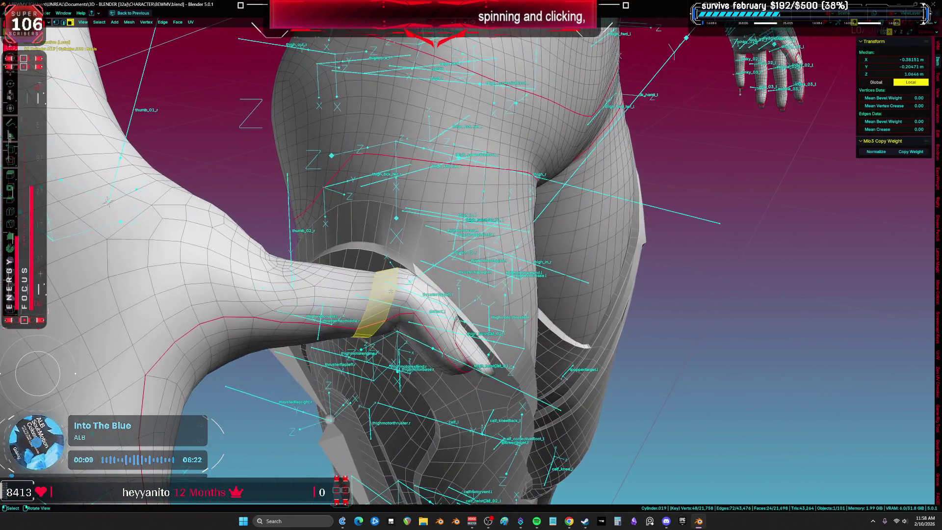
pyautogui.hotkey('ctrl', 'l')
pyautogui.hotkey('ctrl', 'Tab')
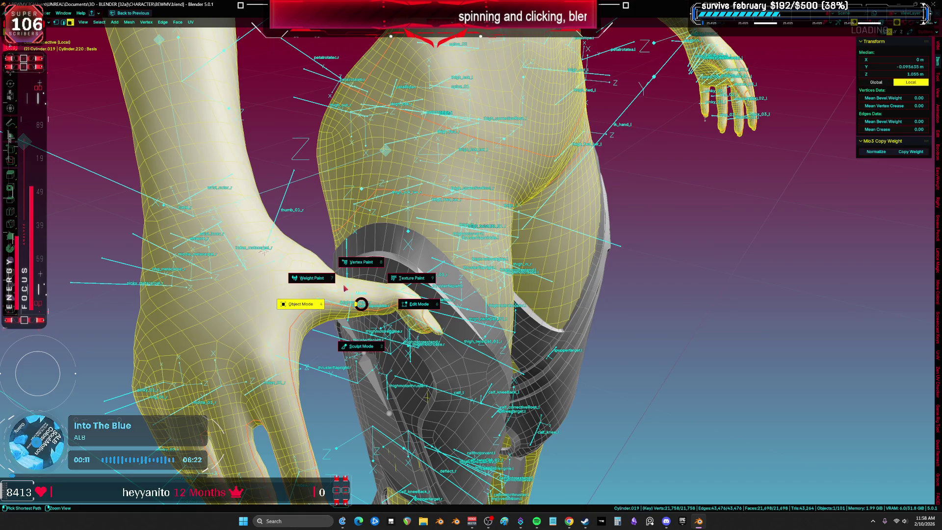
pyautogui.click(300, 301)
# - Clear the hand armature's pose back to rest, then edit the metarig's finger bones
pyautogui.click(348, 272)
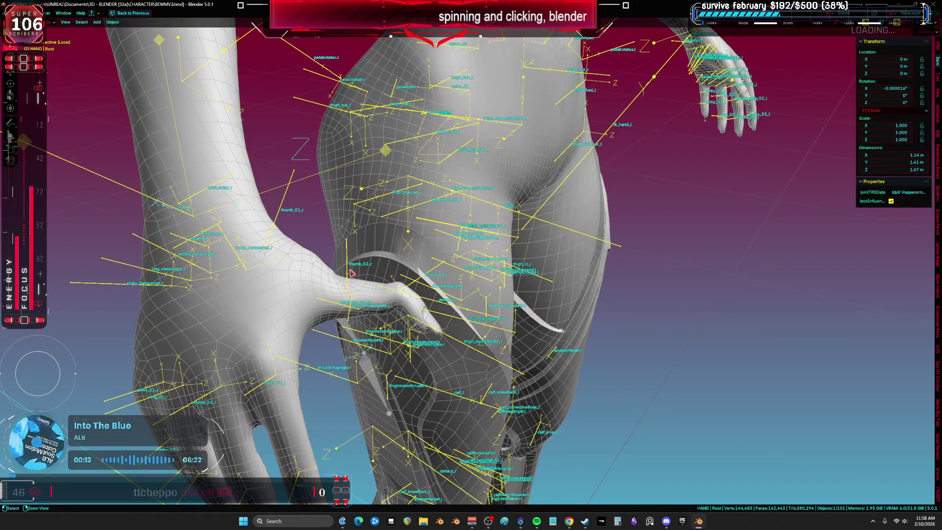
pyautogui.hotkey('ctrl', 'Tab')
pyautogui.rightClick(368, 277)
pyautogui.click(369, 279)
pyautogui.moveTo(369, 280)
pyautogui.mouseDown(button='middle')
pyautogui.moveTo(391, 268)
pyautogui.moveTo(342, 277)
pyautogui.moveTo(463, 309)
pyautogui.mouseUp(button='middle')
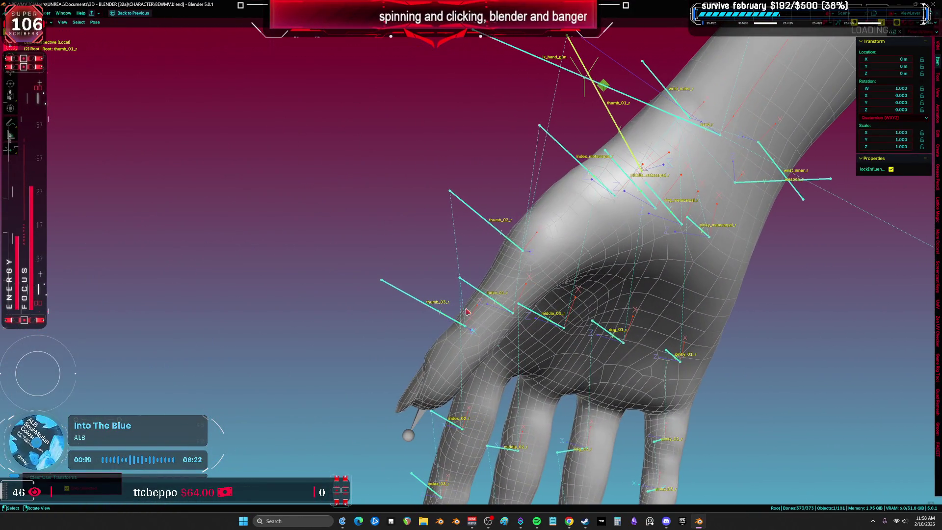
pyautogui.click(482, 336)
pyautogui.press('Tab')
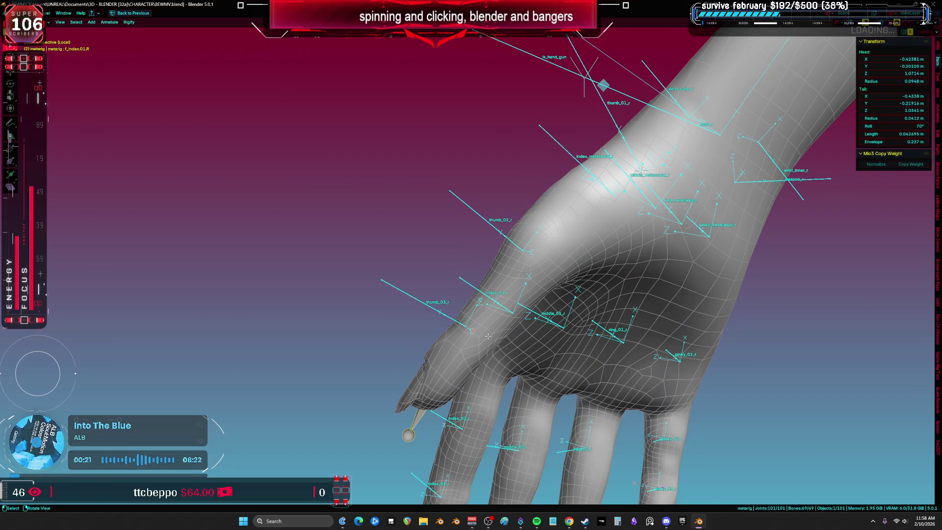
# - Select all the thumb's vertices in see-through vertex mode
pyautogui.hotkey('alt', 'q')
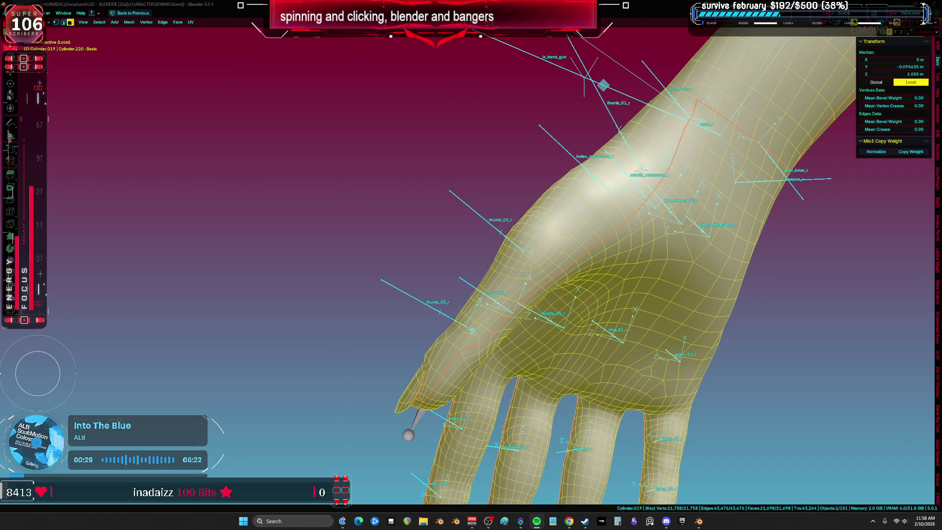
pyautogui.moveTo(472, 330)
pyautogui.mouseDown(button='middle')
pyautogui.moveTo(494, 311)
pyautogui.moveTo(470, 297)
pyautogui.mouseUp(button='middle')
pyautogui.hotkey('alt', 'z')
pyautogui.press('1')
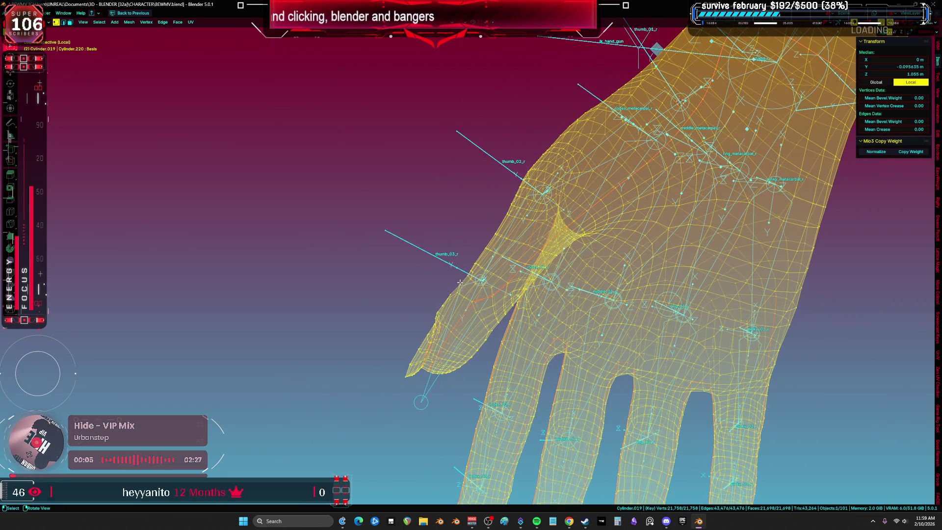
pyautogui.click(461, 299)
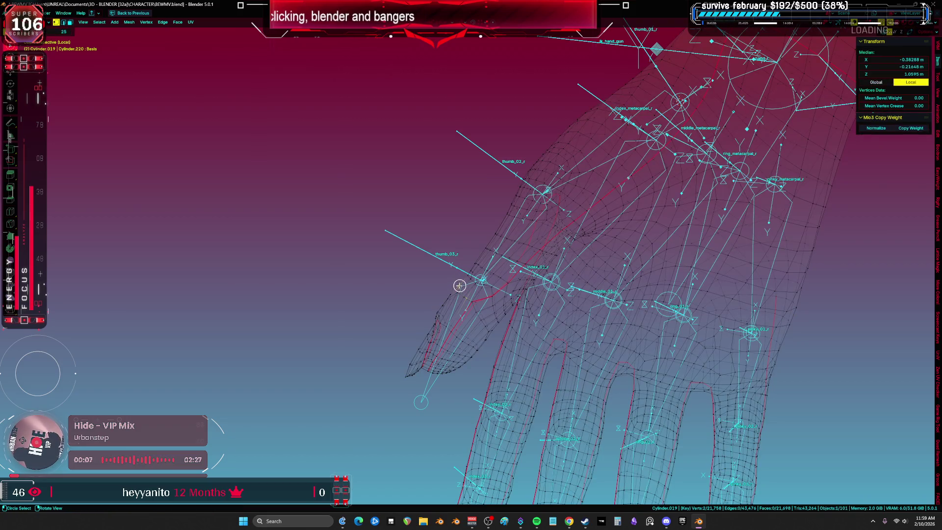
pyautogui.moveTo(489, 342)
pyautogui.mouseDown()
pyautogui.moveTo(402, 400)
pyautogui.moveTo(456, 285)
pyautogui.moveTo(444, 268)
pyautogui.mouseUp()
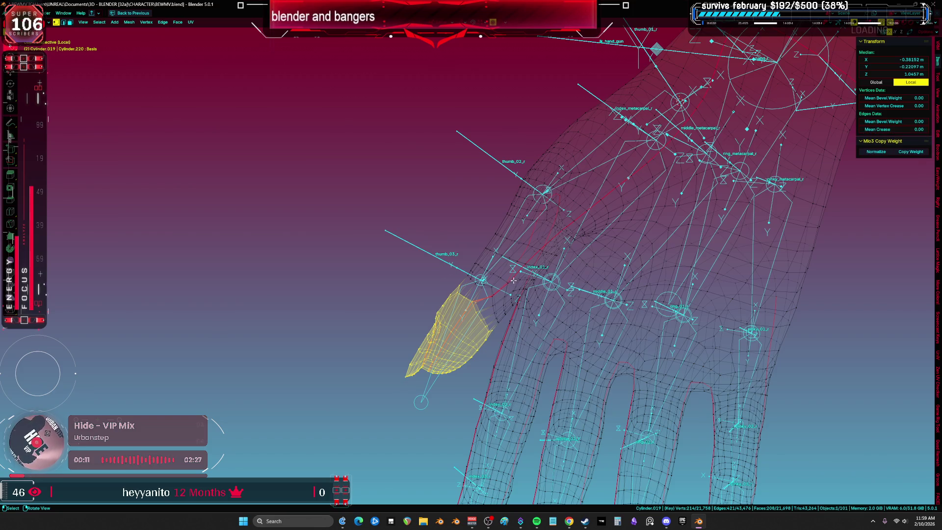
pyautogui.moveTo(513, 280); pyautogui.dragTo(513, 280, button='middle')
# - Move and rotate the thumb vertices with soft falloff toward the thumb bones
pyautogui.press('g')
pyautogui.scroll(6, 513, 280)
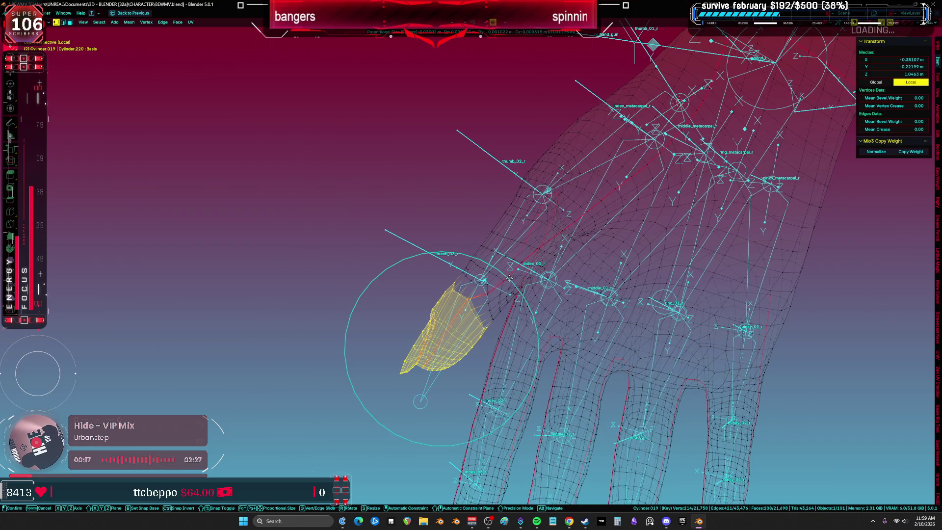
pyautogui.click(509, 278)
pyautogui.moveTo(509, 278); pyautogui.dragTo(504, 278, button='middle')
pyautogui.press('g')
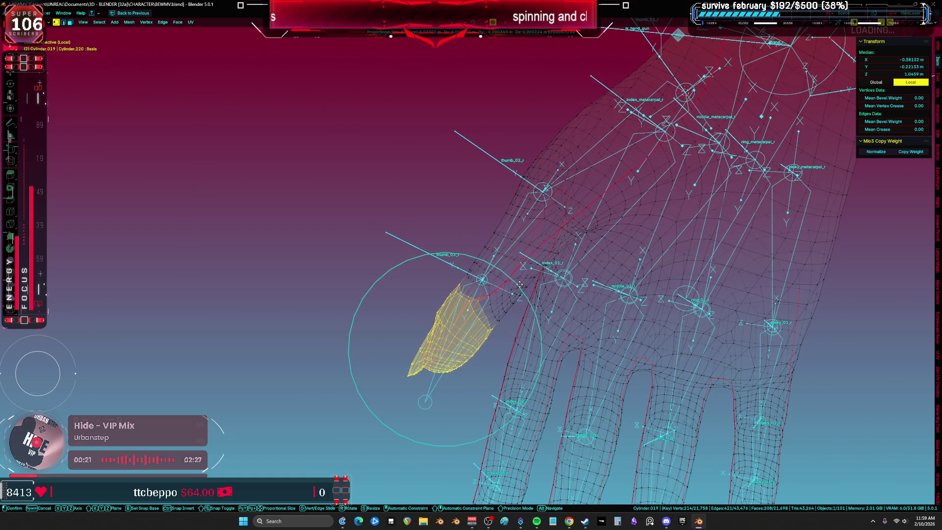
pyautogui.click(514, 283)
pyautogui.press('r')
pyautogui.press('r')
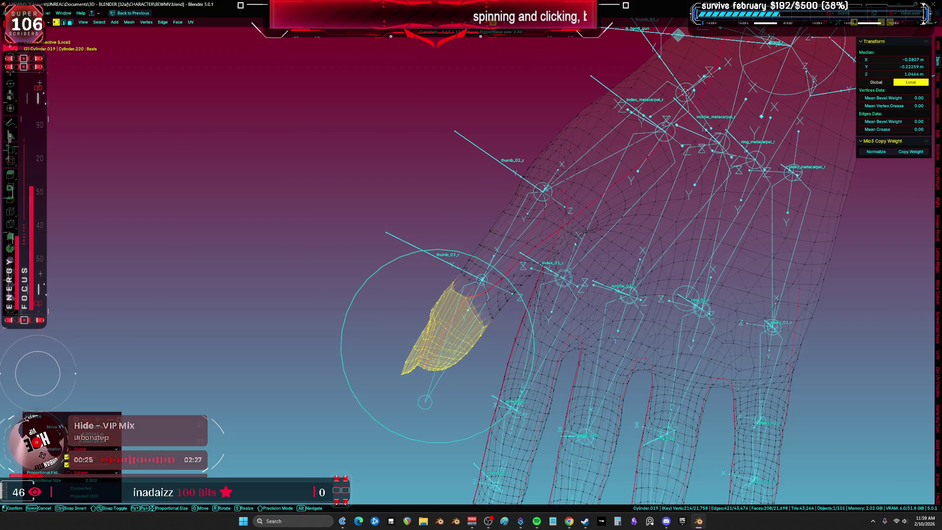
pyautogui.click(603, 264)
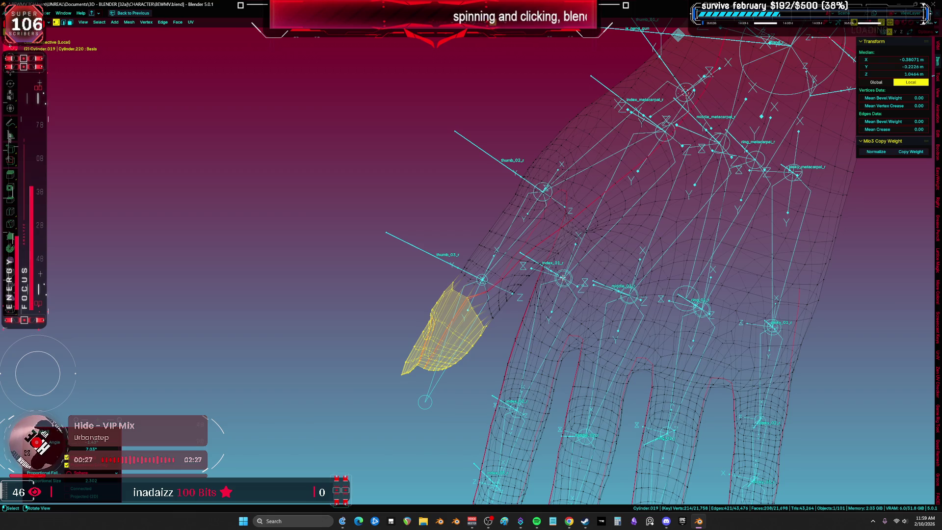
# - Grow the thumb selection ring by ring, moving it into place after each
pyautogui.press('ctrl+KP_Add')
pyautogui.press('g')
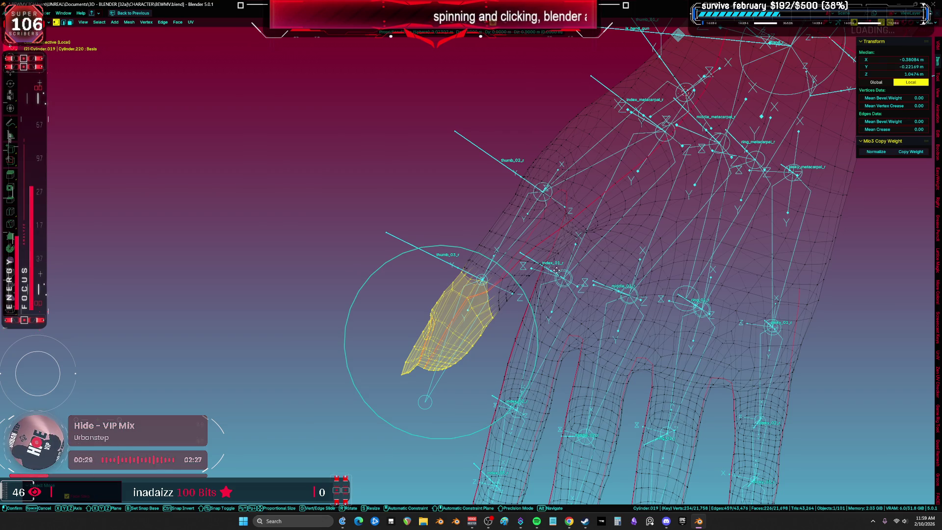
pyautogui.click(550, 266)
pyautogui.press('ctrl+KP_Add')
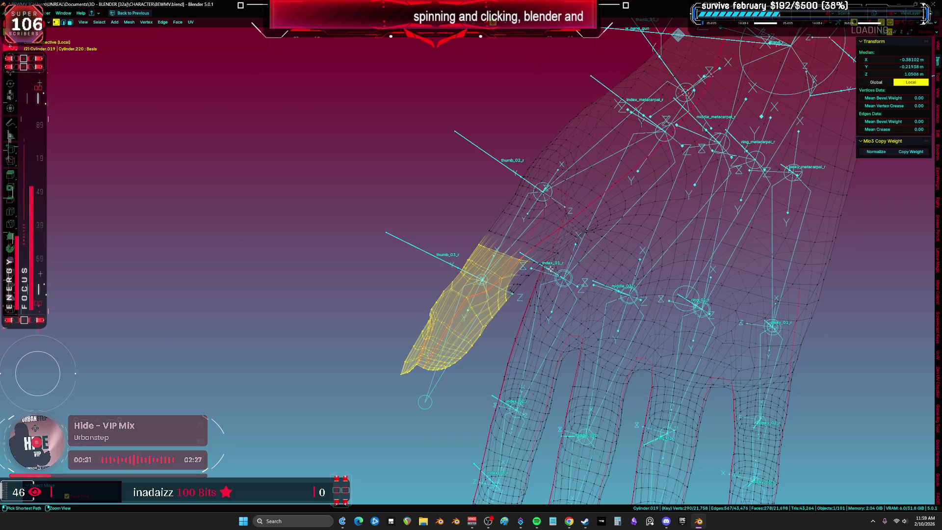
pyautogui.press('g')
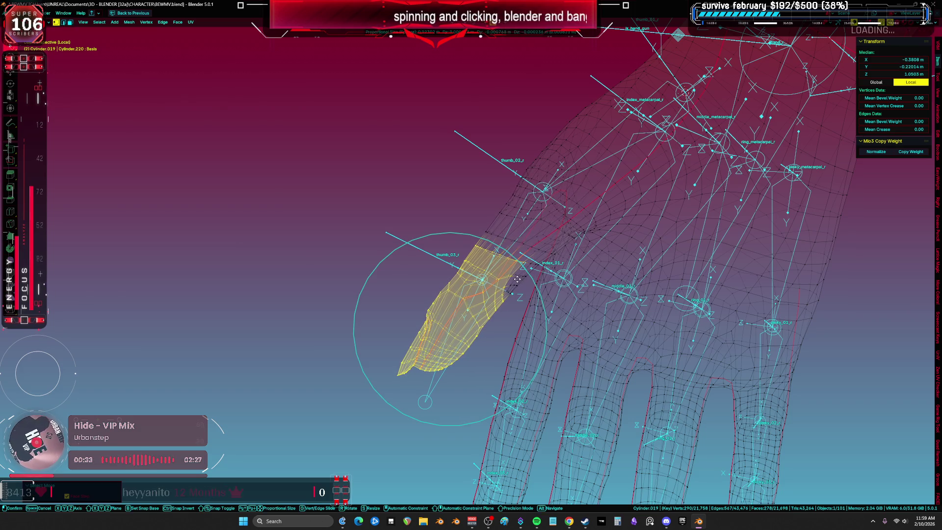
pyautogui.click(515, 251)
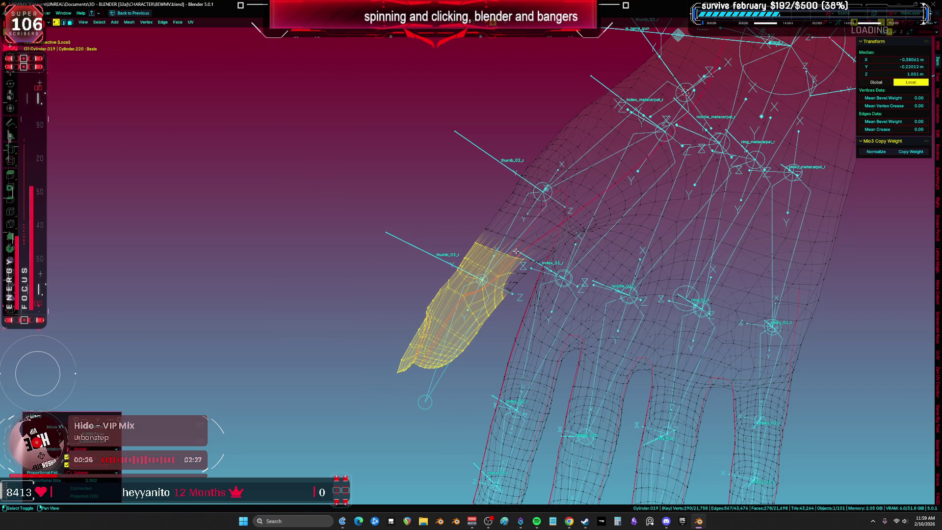
# - Extend the selection at the thumb base toward the palm and move it again
pyautogui.keyDown('alt'); pyautogui.keyDown('shift'); pyautogui.click(525, 287); pyautogui.keyUp('shift'); pyautogui.keyUp('alt')
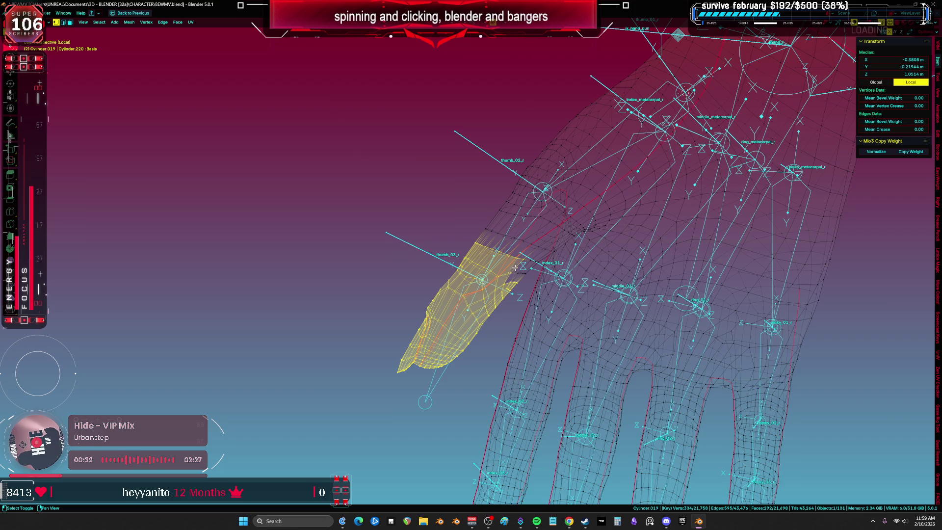
pyautogui.press('g')
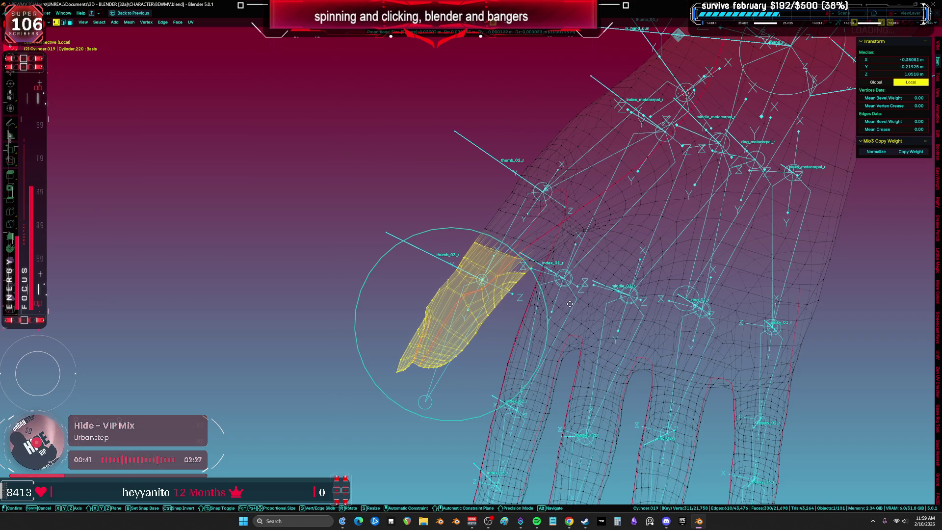
pyautogui.click(565, 289)
pyautogui.moveTo(565, 289)
pyautogui.mouseDown(button='middle')
pyautogui.moveTo(434, 318)
pyautogui.moveTo(364, 310)
pyautogui.moveTo(446, 324)
pyautogui.moveTo(430, 305)
pyautogui.moveTo(435, 236)
pyautogui.moveTo(424, 239)
pyautogui.moveTo(420, 228)
pyautogui.moveTo(433, 227)
pyautogui.mouseUp(button='middle')
pyautogui.keyDown('ctrl'); pyautogui.click(438, 305); pyautogui.keyUp('ctrl')
pyautogui.press('KP_5')
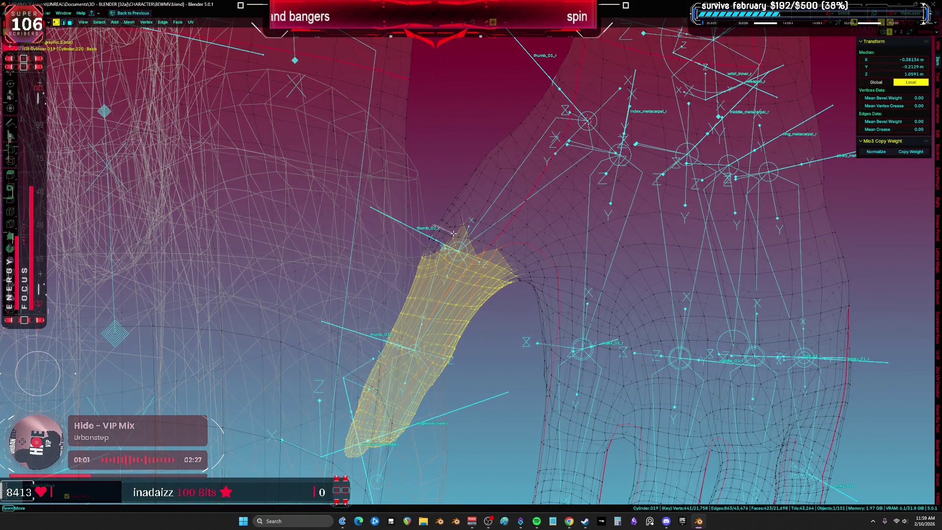
# - Soft-move the added upper thumb-base vertices, then turn off see-through display
pyautogui.keyDown('shift'); pyautogui.moveTo(411, 254); pyautogui.dragTo(411, 254); pyautogui.keyUp('shift')
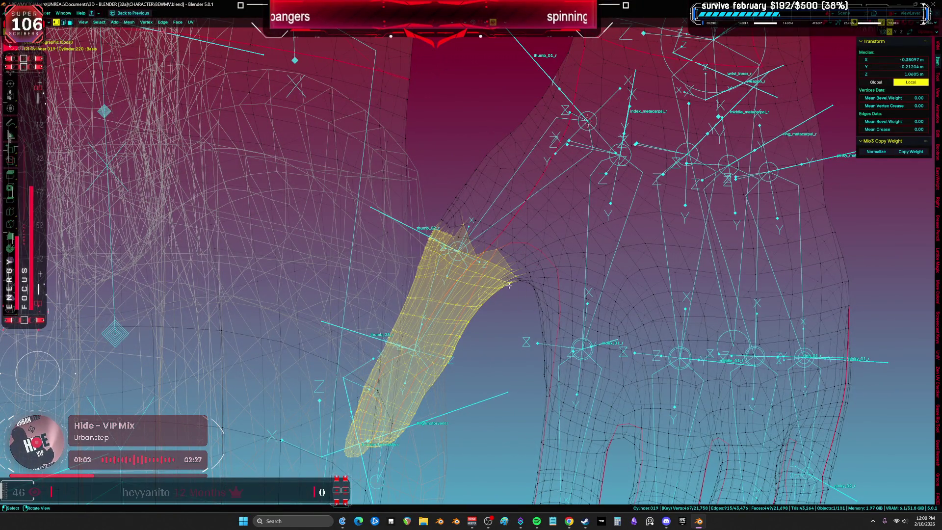
pyautogui.press('g')
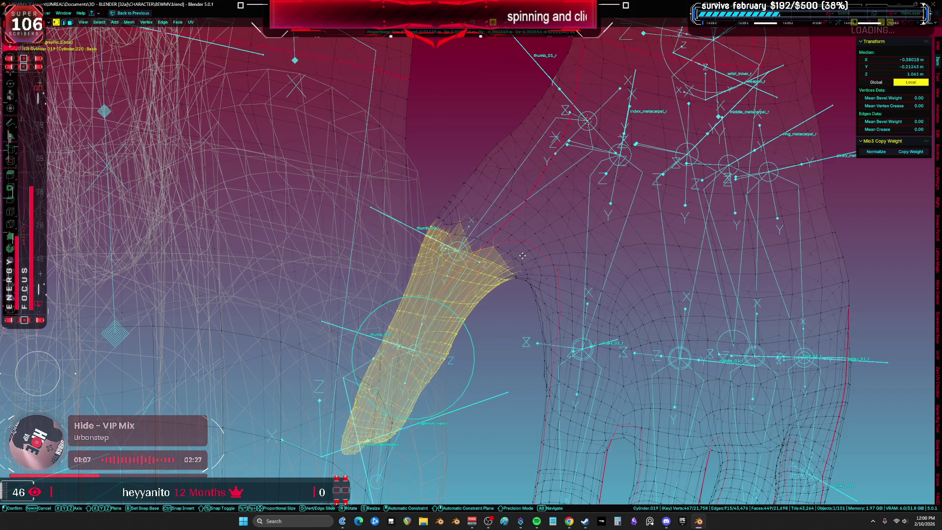
pyautogui.click(521, 255)
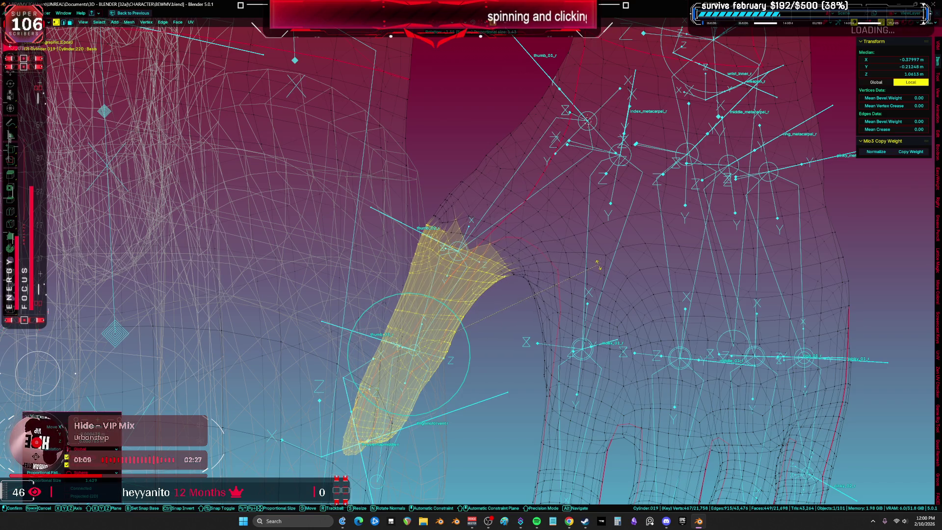
pyautogui.hotkey('ctrl', 'z')
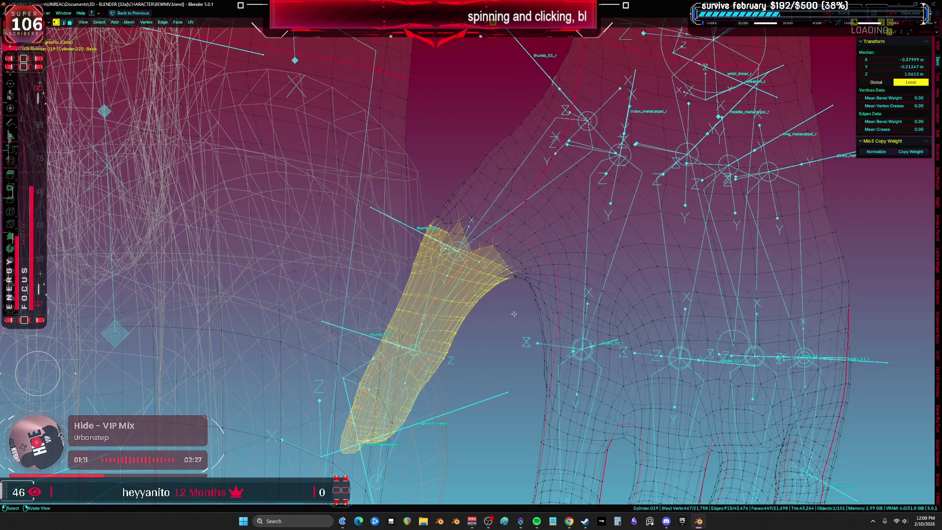
pyautogui.hotkey('alt', 'z')
pyautogui.moveTo(553, 303); pyautogui.dragTo(542, 310, button='middle')
pyautogui.hotkey('ctrl', 'Tab')
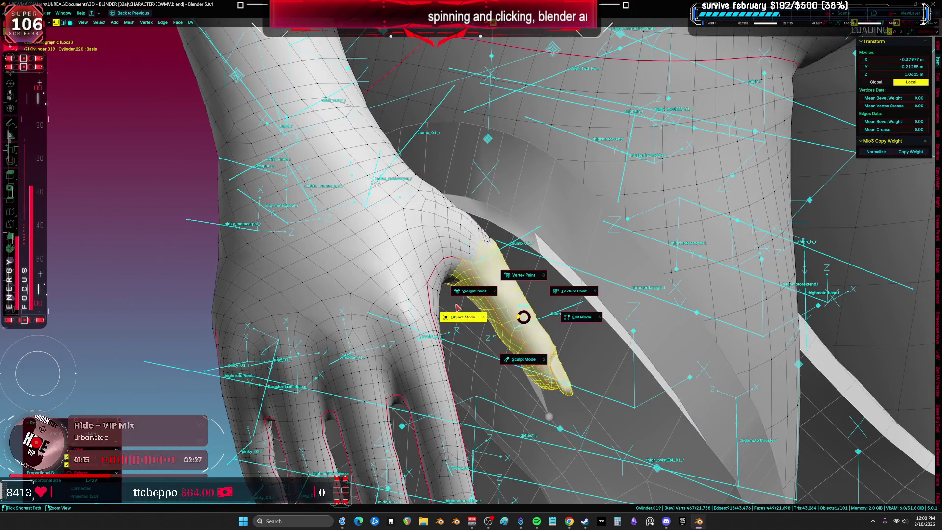
# - Rotate bone thumb_02_r in Pose mode to bend the thumb
pyautogui.click(502, 253)
pyautogui.press('a')
pyautogui.hotkey('ctrl', 'z')
pyautogui.hotkey('shift', 'alt', 'z')
pyautogui.press('r')
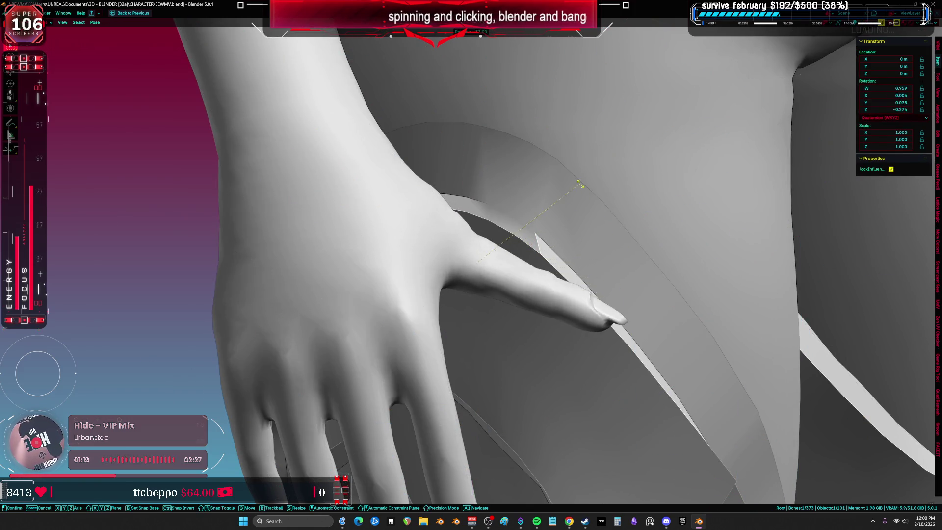
pyautogui.click(559, 230)
pyautogui.hotkey('shift', 'alt', 'z')
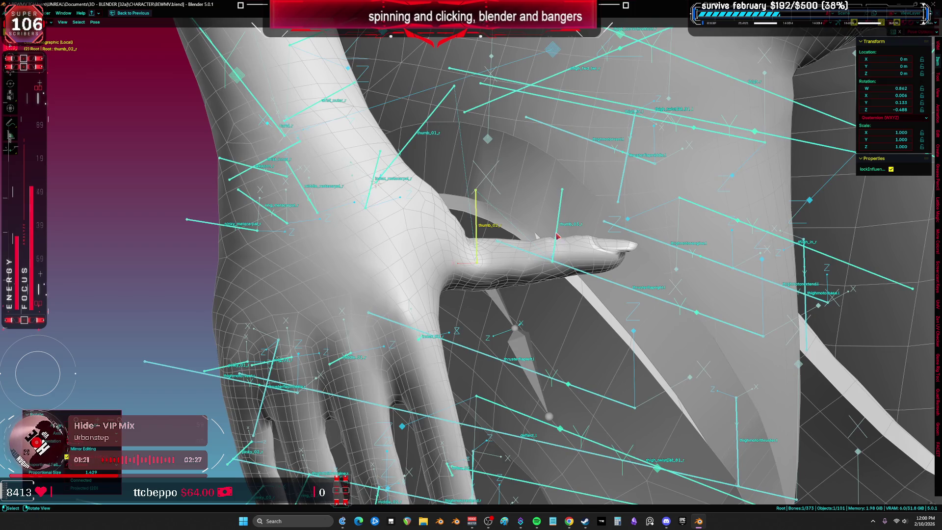
# - Rotate bone thumb_03_r downward to curl the thumb tip
pyautogui.click(558, 236)
pyautogui.hotkey('shift', 'alt', 'z')
pyautogui.press('r')
pyautogui.click(608, 295)
pyautogui.hotkey('shift', 'alt', 'z')
pyautogui.moveTo(609, 295)
pyautogui.mouseDown(button='middle')
pyautogui.moveTo(608, 250)
pyautogui.moveTo(496, 278)
pyautogui.moveTo(435, 138)
pyautogui.mouseUp(button='middle')
# - Rotate bone thumb_01_r at the thumb base to test the deformation
pyautogui.hotkey('shift', 'alt', 'z')
pyautogui.hotkey('shift', 'alt', 'z')
pyautogui.click(401, 100)
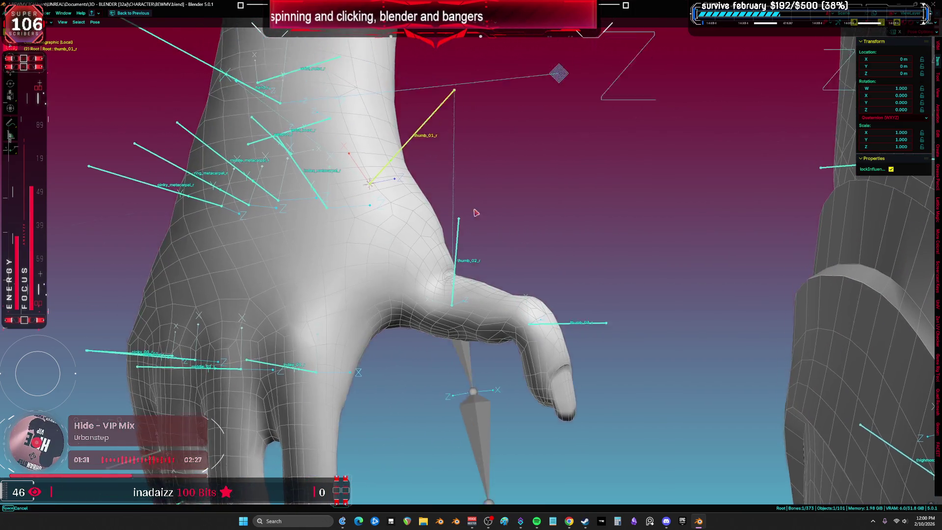
pyautogui.moveTo(473, 204); pyautogui.dragTo(564, 167, button='middle')
pyautogui.press('r')
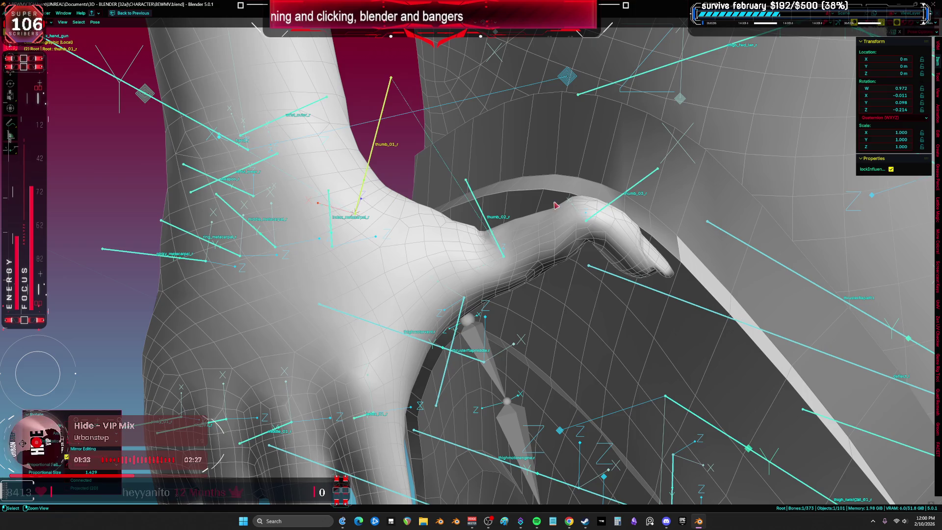
pyautogui.rightClick(448, 248)
pyautogui.hotkey('ctrl', 'Tab')
# - Enlarge the weight brush and paint full weight over the thumb tip and base
pyautogui.click(440, 222)
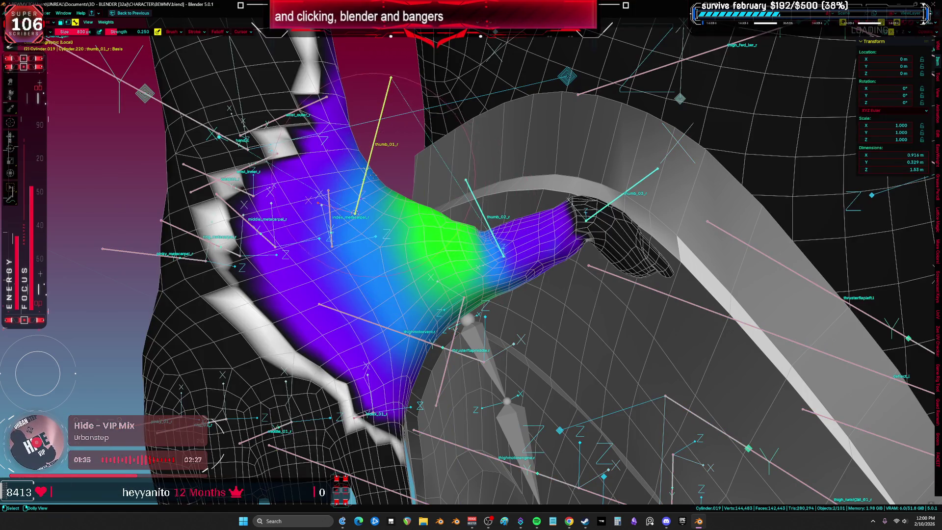
pyautogui.rightClick(369, 196)
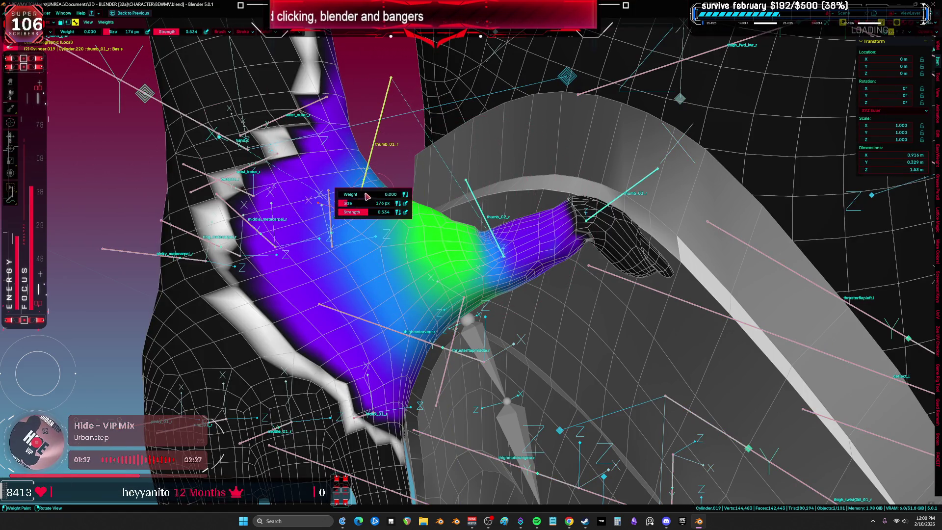
pyautogui.moveTo(383, 203); pyautogui.dragTo(470, 202)
pyautogui.click(623, 235)
pyautogui.moveTo(622, 235); pyautogui.dragTo(622, 264, button='middle')
pyautogui.moveTo(622, 264); pyautogui.dragTo(557, 261)
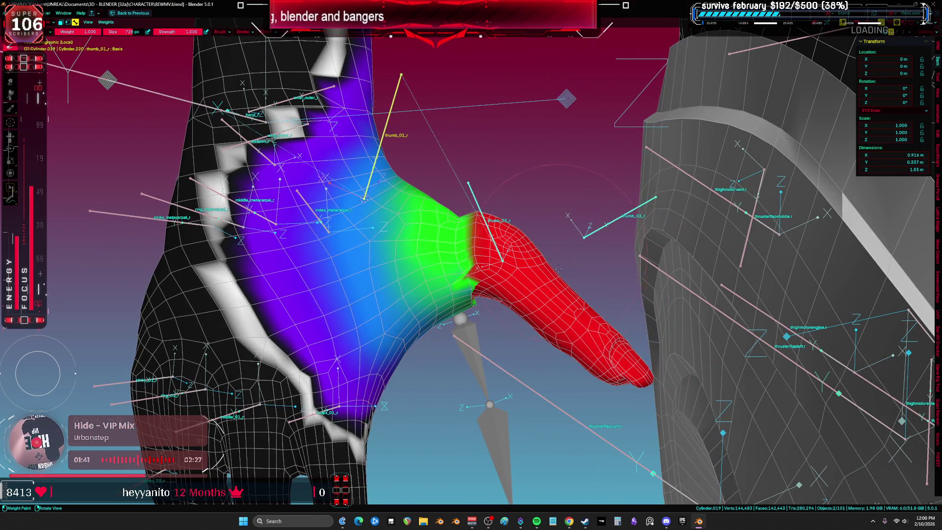
pyautogui.moveTo(544, 224)
pyautogui.mouseDown()
pyautogui.moveTo(539, 303)
pyautogui.moveTo(517, 321)
pyautogui.moveTo(500, 250)
pyautogui.mouseUp()
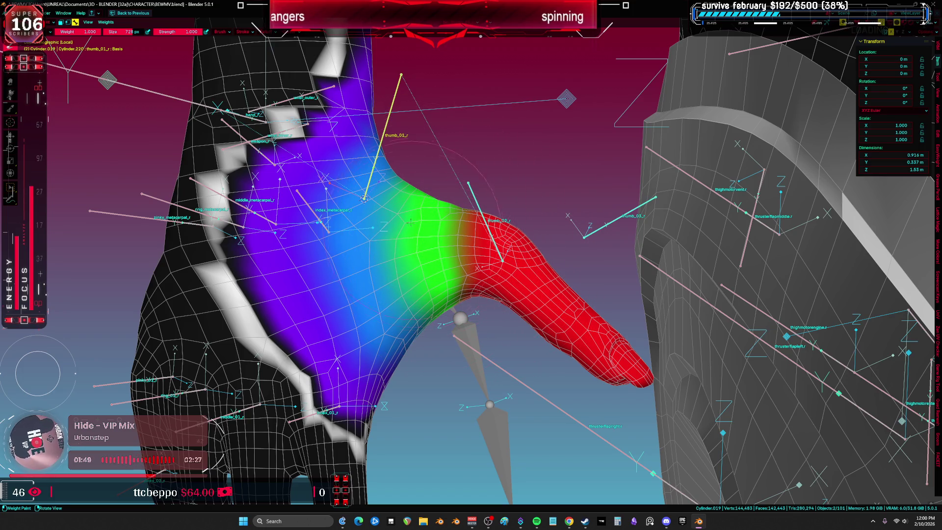
# - Paint more weight over the thumb base, shrinking the brush to 316 px
pyautogui.keyDown('ctrl'); pyautogui.click(487, 216); pyautogui.keyUp('ctrl')
pyautogui.moveTo(486, 216)
pyautogui.mouseDown(button='middle')
pyautogui.moveTo(486, 187)
pyautogui.moveTo(490, 226)
pyautogui.moveTo(608, 181)
pyautogui.moveTo(622, 359)
pyautogui.mouseUp(button='middle')
pyautogui.keyDown('ctrl'); pyautogui.click(608, 181); pyautogui.keyUp('ctrl')
pyautogui.moveTo(622, 359); pyautogui.dragTo(564, 304)
pyautogui.moveTo(563, 304); pyautogui.dragTo(574, 321, button='middle')
pyautogui.moveTo(574, 320); pyautogui.dragTo(533, 330)
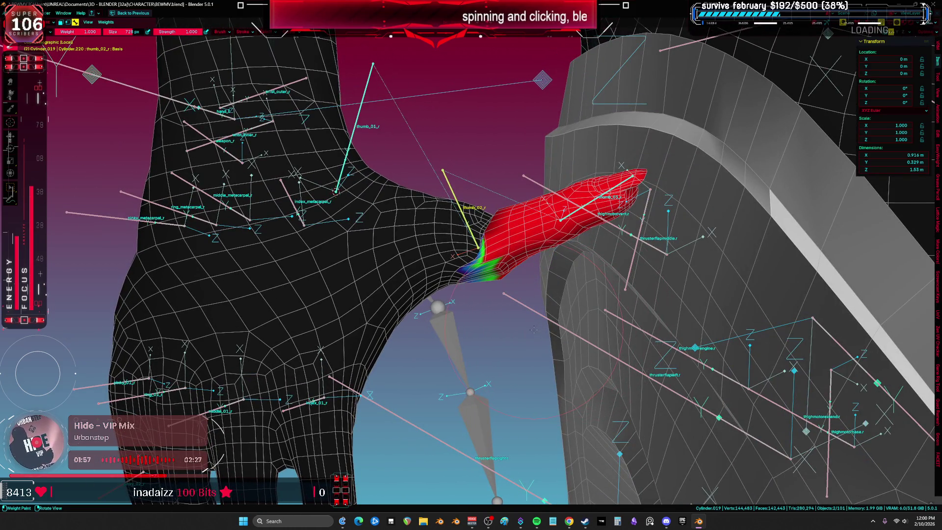
pyautogui.press('f')
pyautogui.click(496, 319)
pyautogui.moveTo(496, 319); pyautogui.dragTo(482, 303)
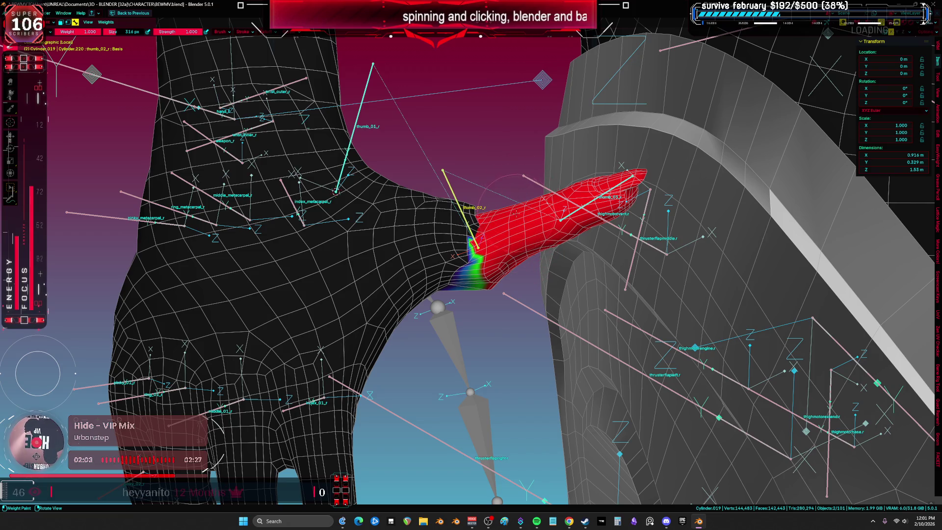
# - Paint full thumb_03_r weight on the tip segment and switch the brush falloff curve
pyautogui.moveTo(564, 189)
pyautogui.mouseDown(button='middle')
pyautogui.moveTo(313, 233)
pyautogui.moveTo(363, 228)
pyautogui.moveTo(416, 174)
pyautogui.mouseUp(button='middle')
pyautogui.keyDown('ctrl'); pyautogui.click(432, 218); pyautogui.keyUp('ctrl')
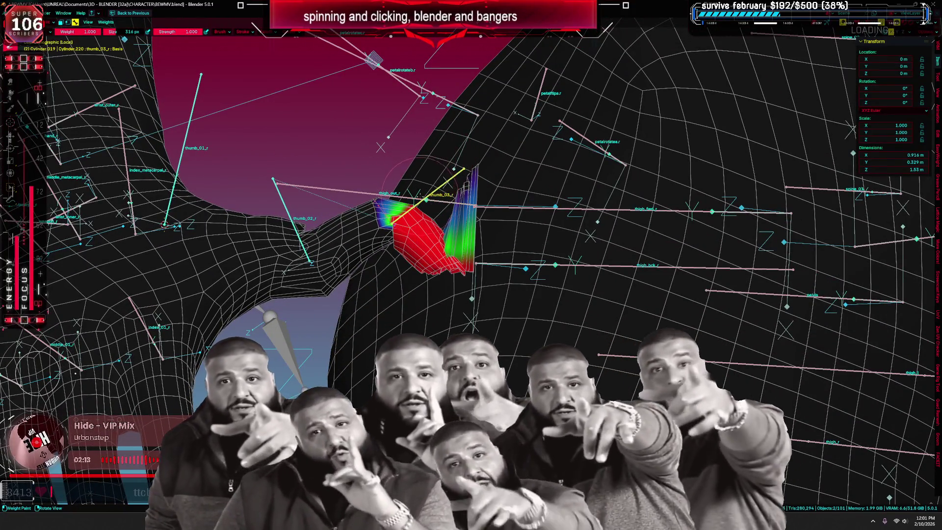
pyautogui.moveTo(432, 176); pyautogui.dragTo(462, 179)
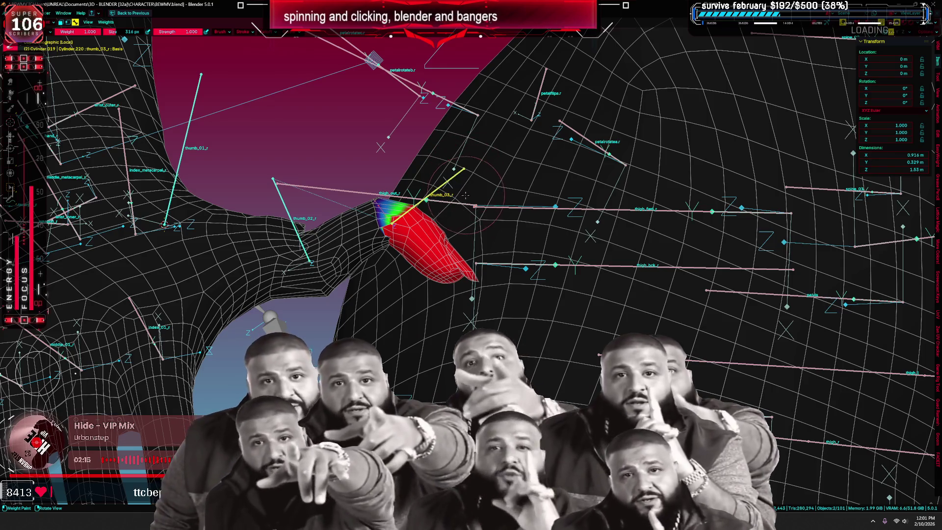
pyautogui.press('f')
pyautogui.keyDown('ctrl'); pyautogui.moveTo(353, 171); pyautogui.dragTo(310, 114); pyautogui.keyUp('ctrl')
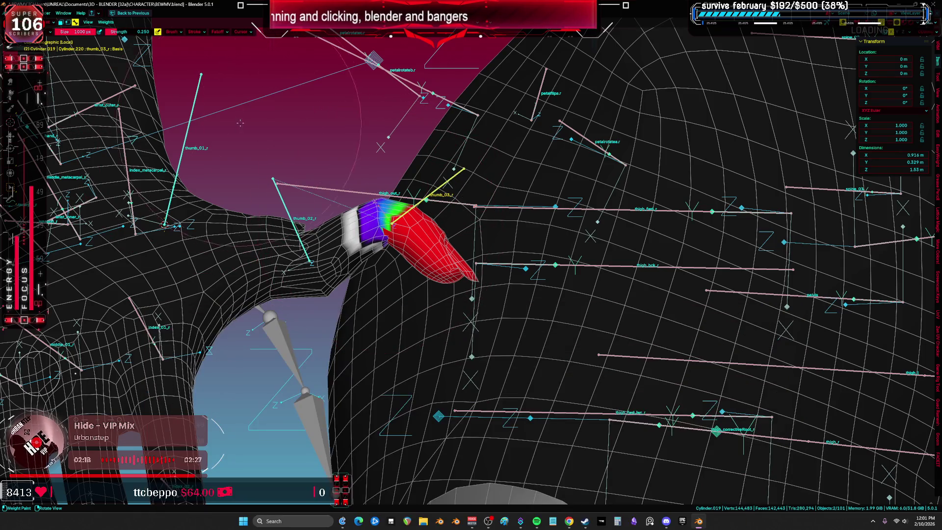
pyautogui.click(219, 32)
pyautogui.click(224, 188)
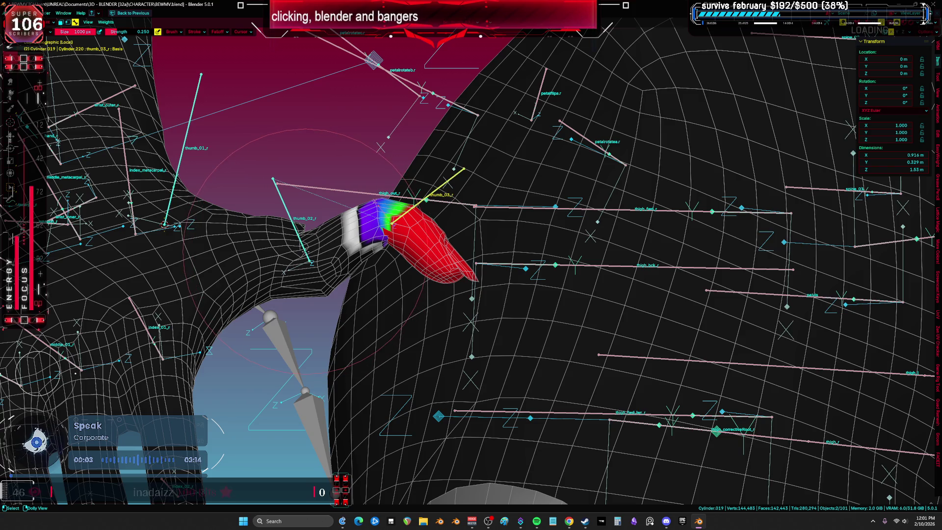
# - Spread full thumb_02_r weight across the thumb's middle segment
pyautogui.keyDown('ctrl'); pyautogui.click(309, 255); pyautogui.keyUp('ctrl')
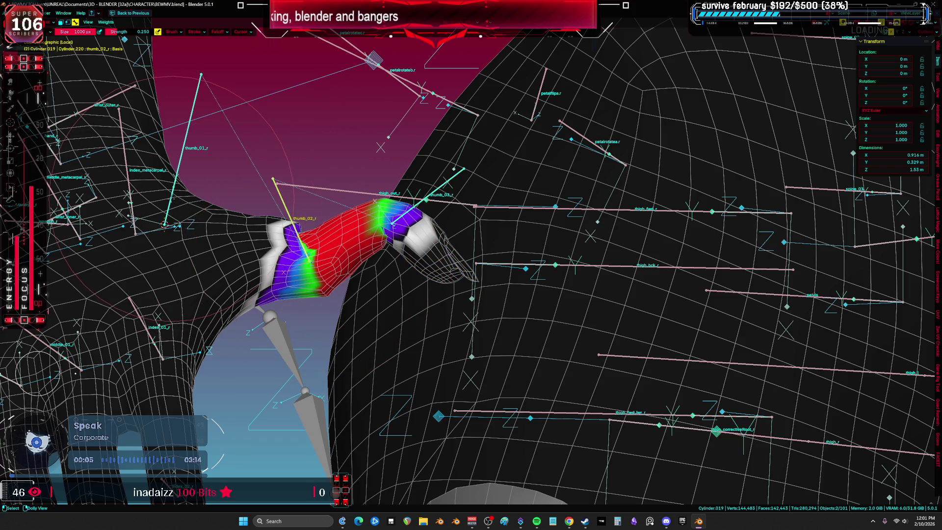
pyautogui.keyDown('ctrl'); pyautogui.click(258, 256); pyautogui.keyUp('ctrl')
pyautogui.scroll(2, 275, 247)
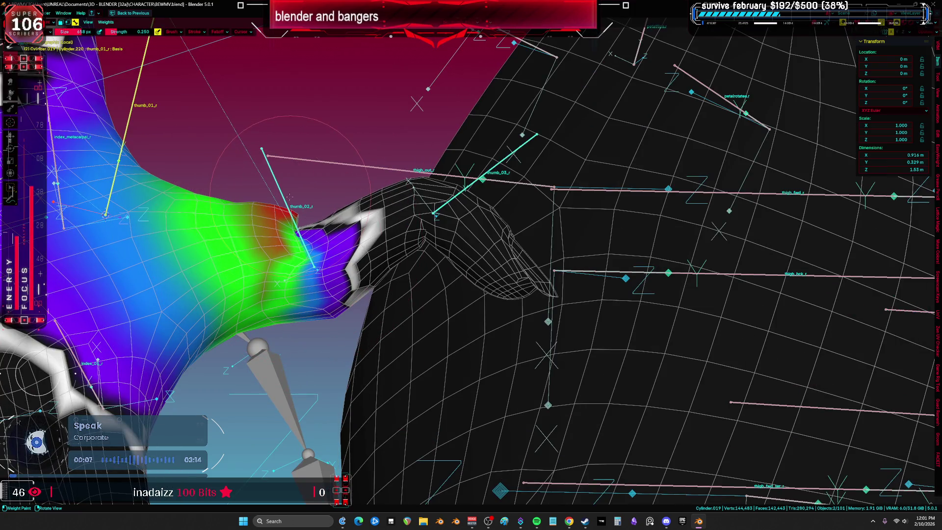
pyautogui.moveTo(292, 194)
pyautogui.mouseDown(button='middle')
pyautogui.moveTo(297, 267)
pyautogui.moveTo(307, 262)
pyautogui.moveTo(339, 283)
pyautogui.moveTo(441, 291)
pyautogui.mouseUp(button='middle')
pyautogui.keyDown('ctrl'); pyautogui.click(314, 274); pyautogui.keyUp('ctrl')
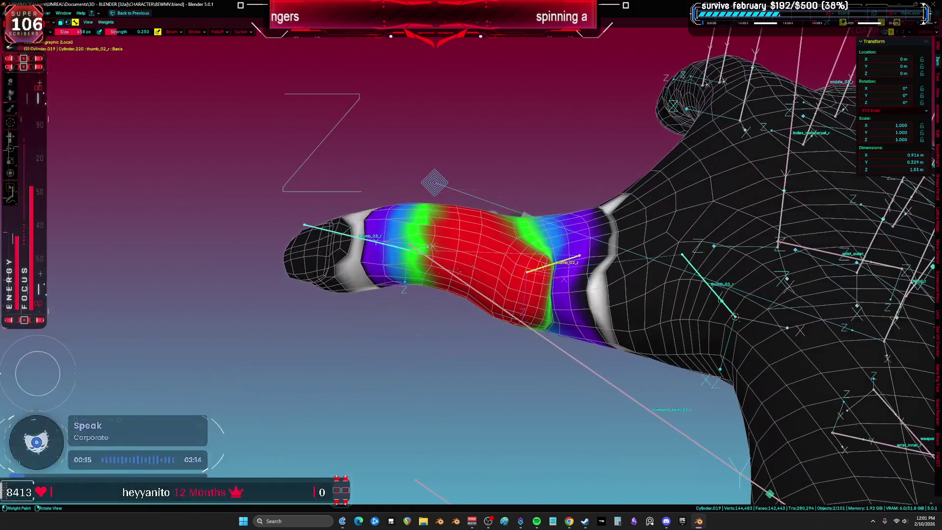
pyautogui.moveTo(505, 263); pyautogui.dragTo(511, 301)
# - Orbit around the hand to inspect the painted thumb weights from several sides
pyautogui.moveTo(422, 280)
pyautogui.mouseDown(button='middle')
pyautogui.moveTo(471, 231)
pyautogui.moveTo(432, 265)
pyautogui.mouseUp(button='middle')
pyautogui.moveTo(505, 297)
pyautogui.mouseDown(button='middle')
pyautogui.moveTo(540, 275)
pyautogui.moveTo(466, 294)
pyautogui.moveTo(490, 284)
pyautogui.mouseUp(button='middle')
pyautogui.moveTo(529, 235)
pyautogui.mouseDown(button='middle')
pyautogui.moveTo(510, 231)
pyautogui.moveTo(486, 245)
pyautogui.moveTo(471, 241)
pyautogui.moveTo(483, 237)
pyautogui.moveTo(478, 219)
pyautogui.mouseUp(button='middle')
pyautogui.moveTo(486, 260)
pyautogui.mouseDown(button='middle')
pyautogui.moveTo(495, 269)
pyautogui.moveTo(435, 242)
pyautogui.mouseUp(button='middle')
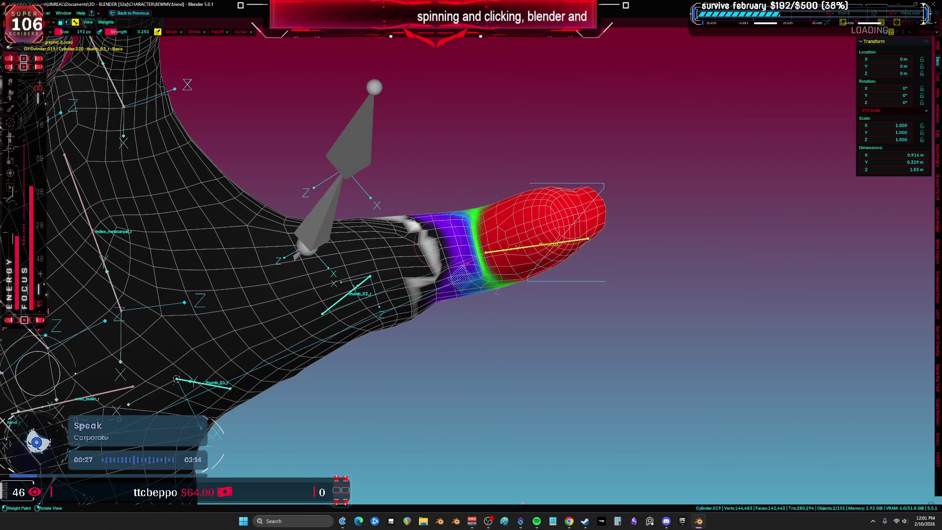
pyautogui.moveTo(443, 250)
pyautogui.mouseDown(button='middle')
pyautogui.moveTo(396, 277)
pyautogui.moveTo(353, 265)
pyautogui.mouseUp(button='middle')
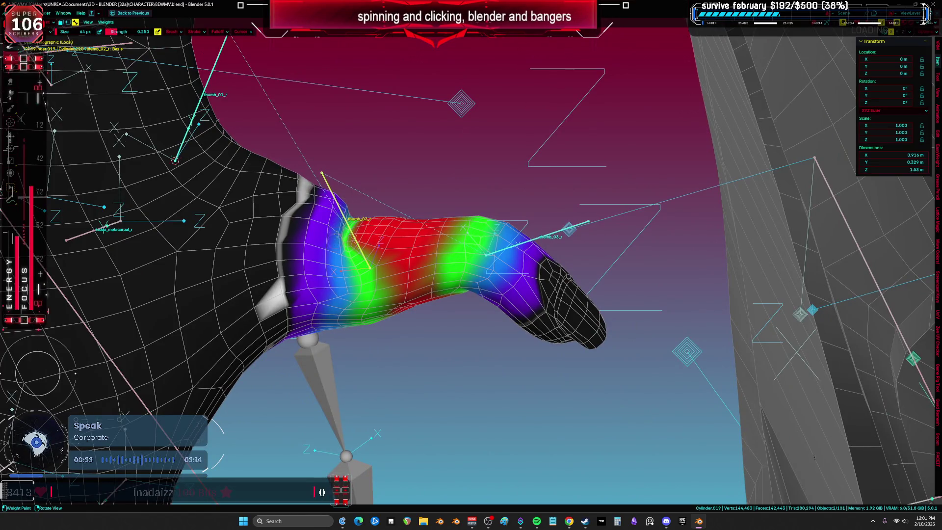
pyautogui.moveTo(346, 198); pyautogui.dragTo(452, 265, button='middle')
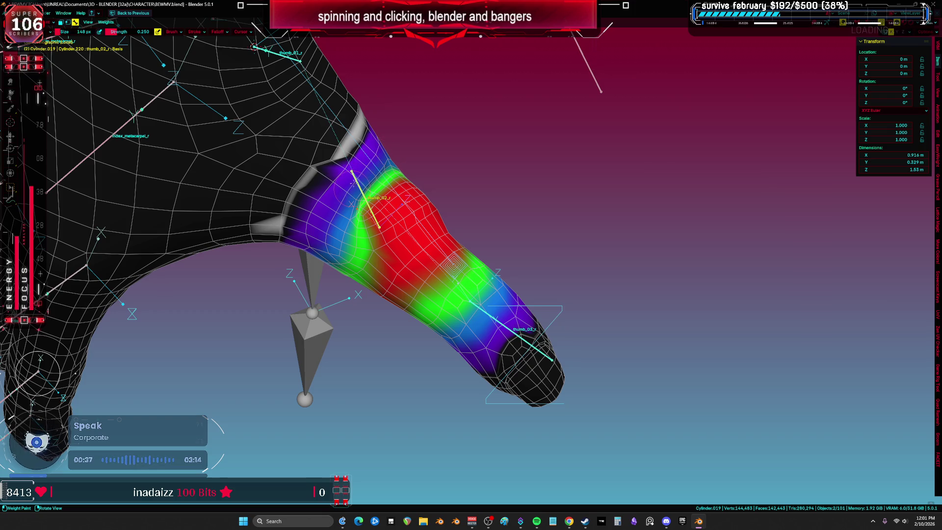
pyautogui.moveTo(451, 266); pyautogui.dragTo(395, 77, button='middle')
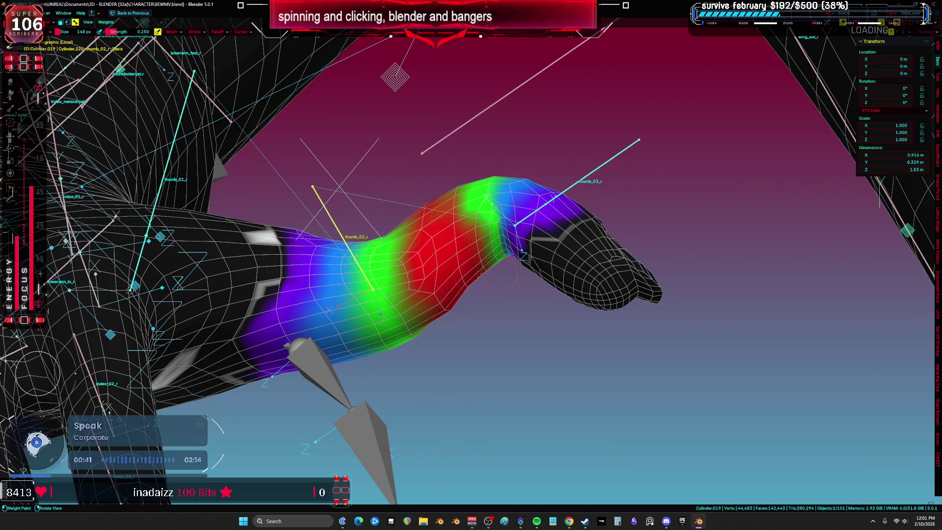
pyautogui.moveTo(429, 308); pyautogui.dragTo(388, 305, button='middle')
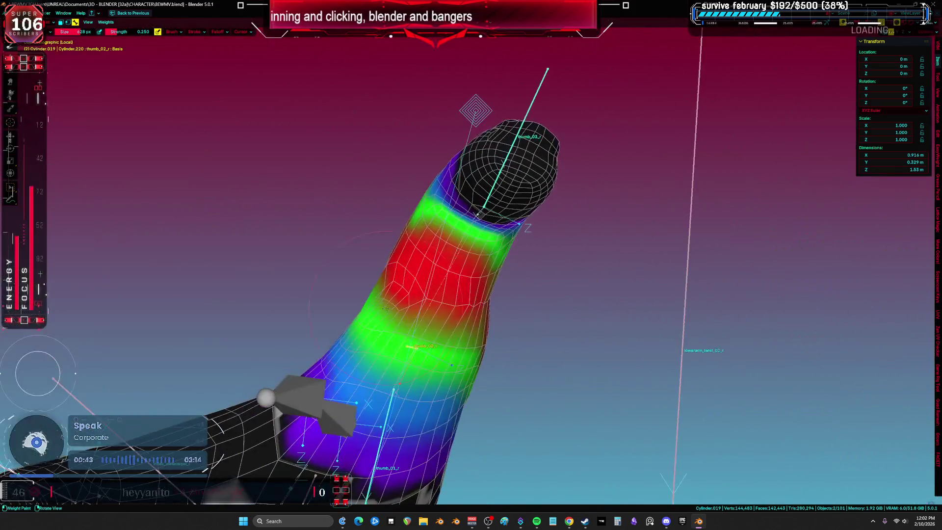
pyautogui.moveTo(488, 346); pyautogui.dragTo(412, 338, button='middle')
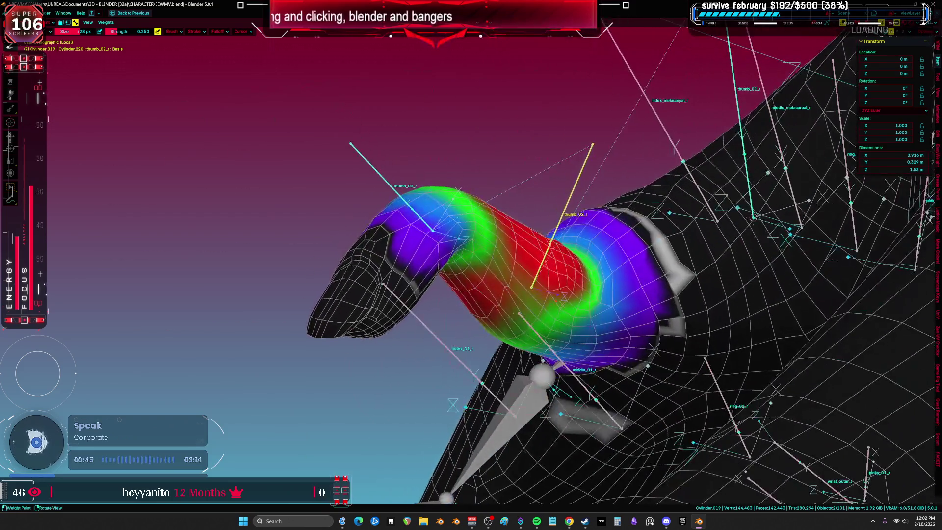
# - Shrink the brush and review the thumb_03_r and thumb_01_r weight groups
pyautogui.keyDown('ctrl'); pyautogui.click(429, 223); pyautogui.keyUp('ctrl')
pyautogui.press('[')
pyautogui.press('[')
pyautogui.press('[')
pyautogui.moveTo(587, 284); pyautogui.dragTo(491, 279, button='middle')
pyautogui.keyDown('ctrl'); pyautogui.click(245, 232); pyautogui.keyUp('ctrl')
pyautogui.moveTo(245, 231)
pyautogui.mouseDown(button='middle')
pyautogui.moveTo(354, 245)
pyautogui.moveTo(327, 249)
pyautogui.moveTo(373, 220)
pyautogui.moveTo(395, 247)
pyautogui.moveTo(454, 375)
pyautogui.moveTo(369, 435)
pyautogui.moveTo(377, 264)
pyautogui.moveTo(317, 202)
pyautogui.mouseUp(button='middle')
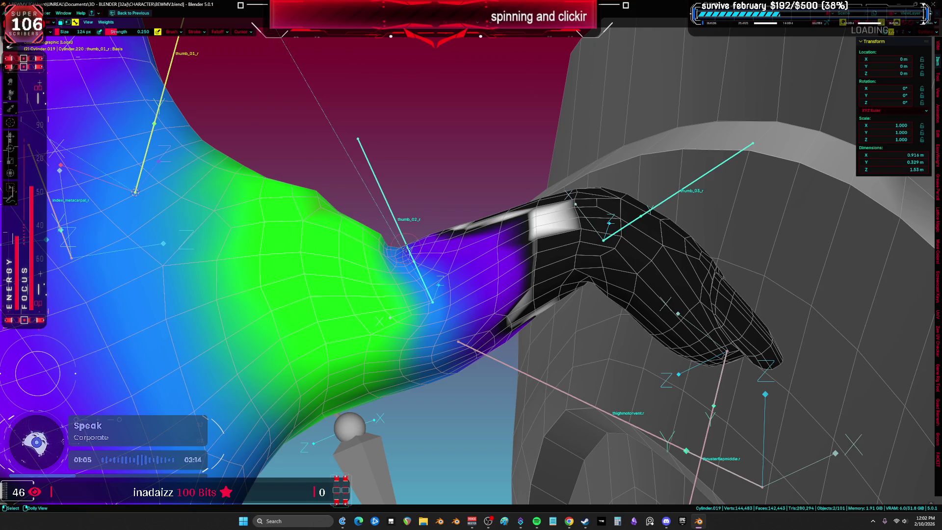
# - Lower the brush strength for thumb_02_r touch-ups and set brush size to 280 px
pyautogui.keyDown('ctrl'); pyautogui.click(406, 250); pyautogui.keyUp('ctrl')
pyautogui.rightClick(317, 189)
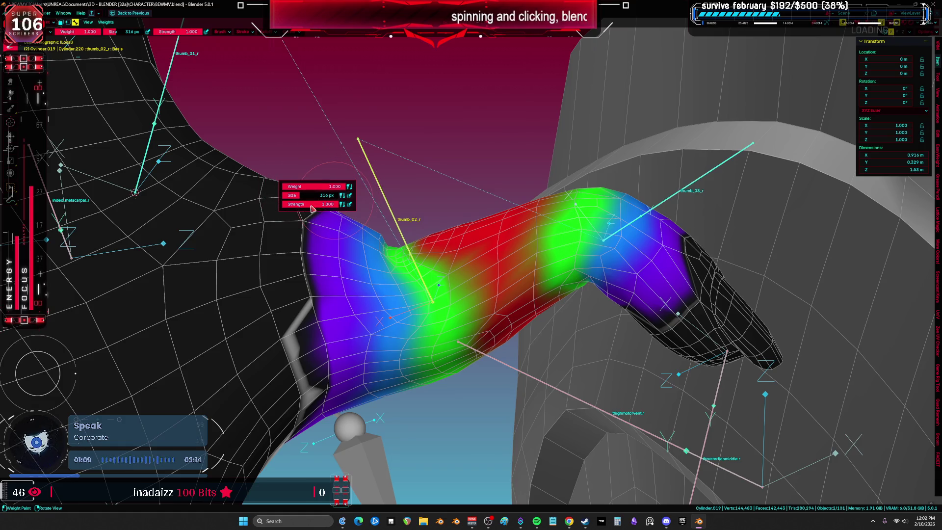
pyautogui.moveTo(302, 204); pyautogui.dragTo(286, 204)
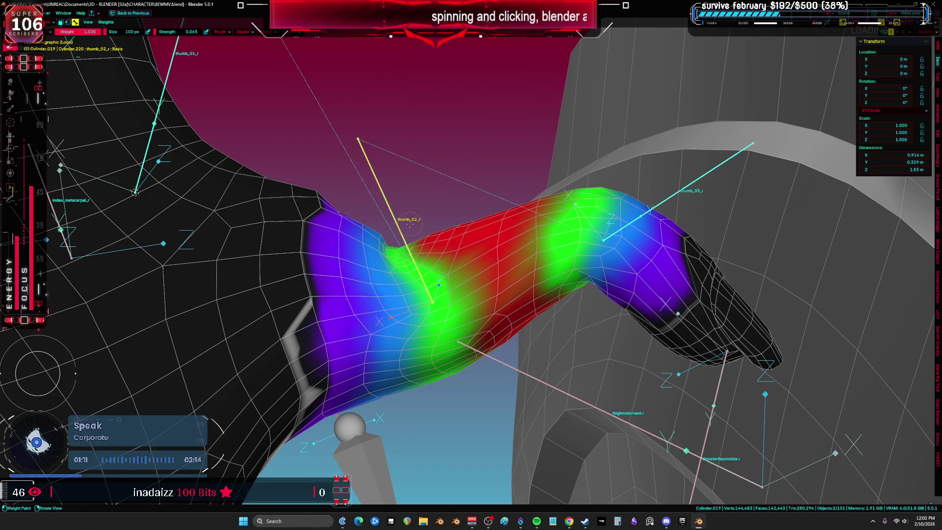
pyautogui.moveTo(406, 221); pyautogui.dragTo(692, 381, button='middle')
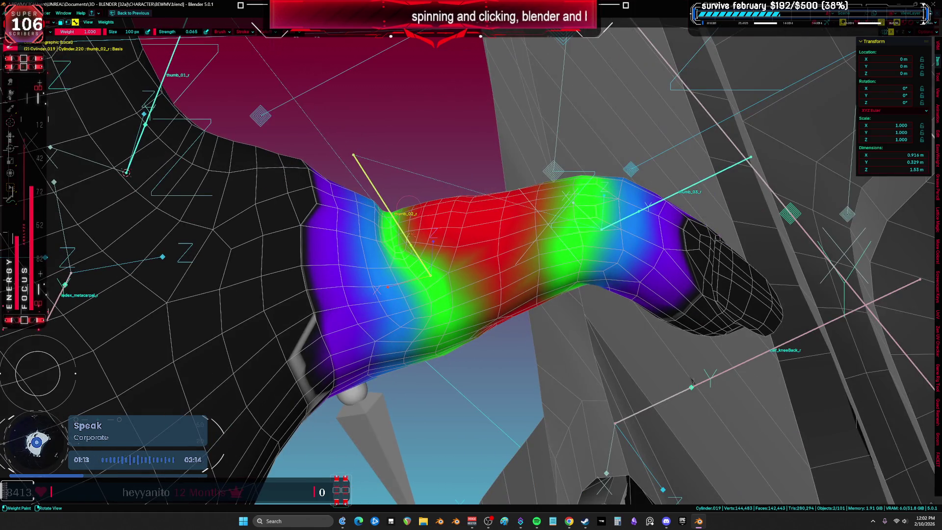
pyautogui.moveTo(407, 203); pyautogui.dragTo(404, 207, button='middle')
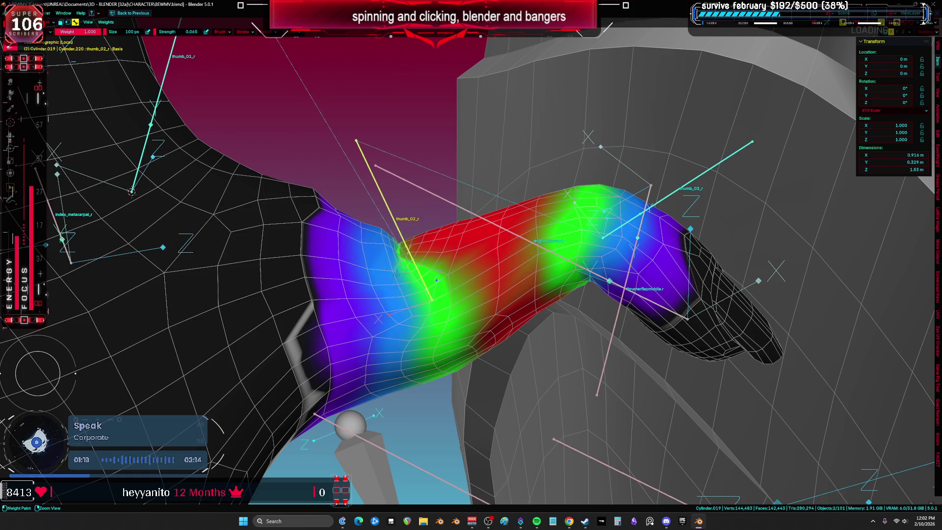
pyautogui.press('f')
pyautogui.click(463, 295)
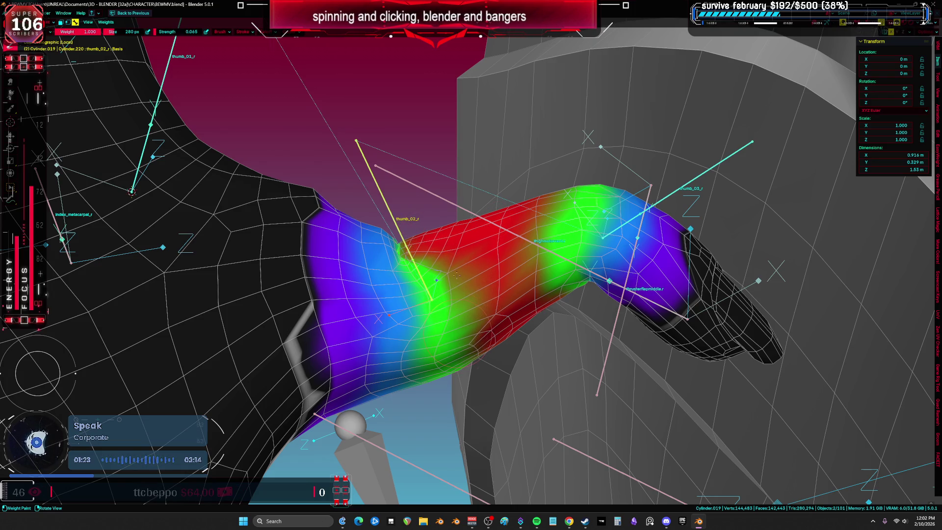
# - Check the thumb_01_r weights and view the plain bent hand without overlays
pyautogui.moveTo(468, 362)
pyautogui.mouseDown(button='middle')
pyautogui.moveTo(477, 356)
pyautogui.moveTo(461, 304)
pyautogui.mouseUp(button='middle')
pyautogui.moveTo(525, 315); pyautogui.dragTo(551, 236, button='middle')
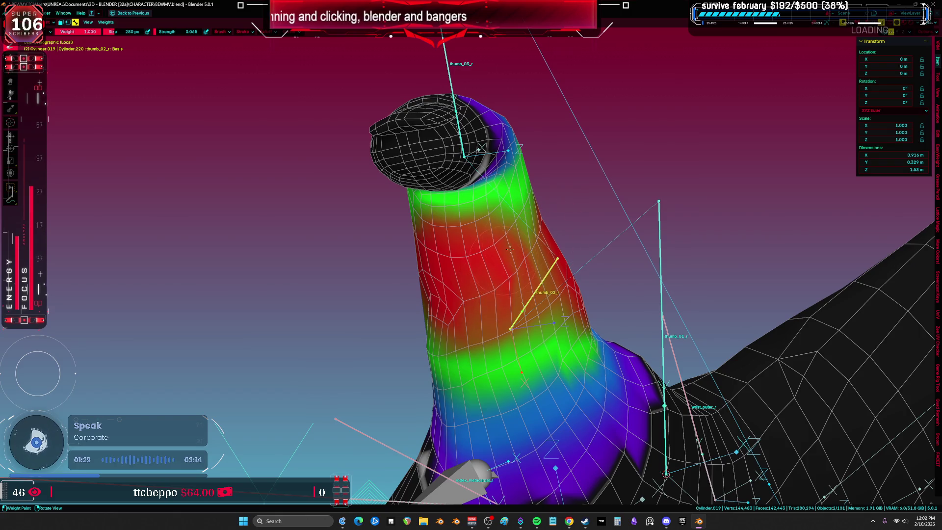
pyautogui.moveTo(505, 256)
pyautogui.mouseDown(button='middle')
pyautogui.moveTo(466, 301)
pyautogui.moveTo(481, 315)
pyautogui.moveTo(418, 204)
pyautogui.mouseUp(button='middle')
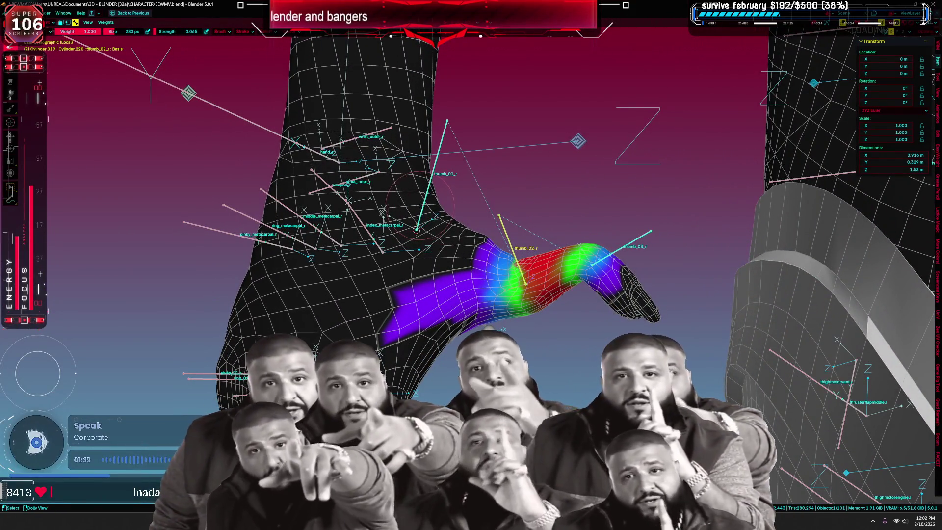
pyautogui.keyDown('ctrl'); pyautogui.click(419, 204); pyautogui.keyUp('ctrl')
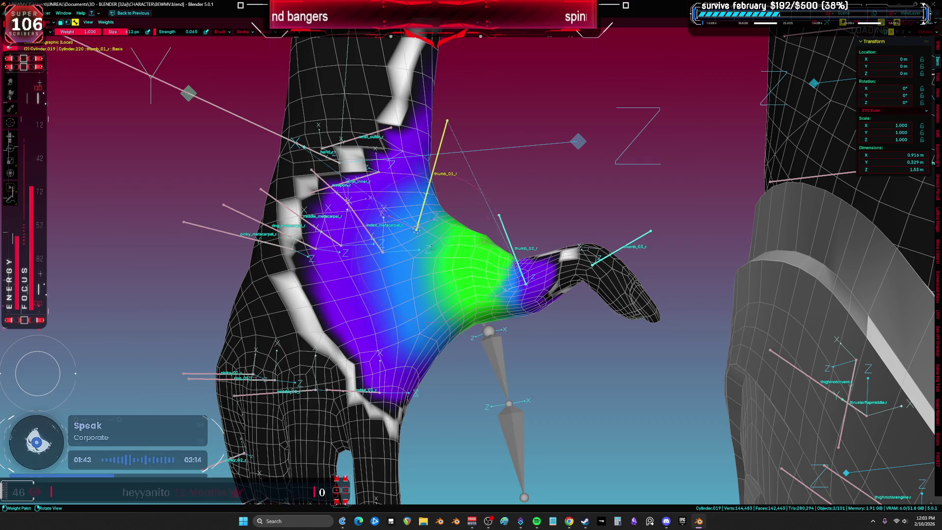
pyautogui.hotkey('shift', 'alt', 'z')
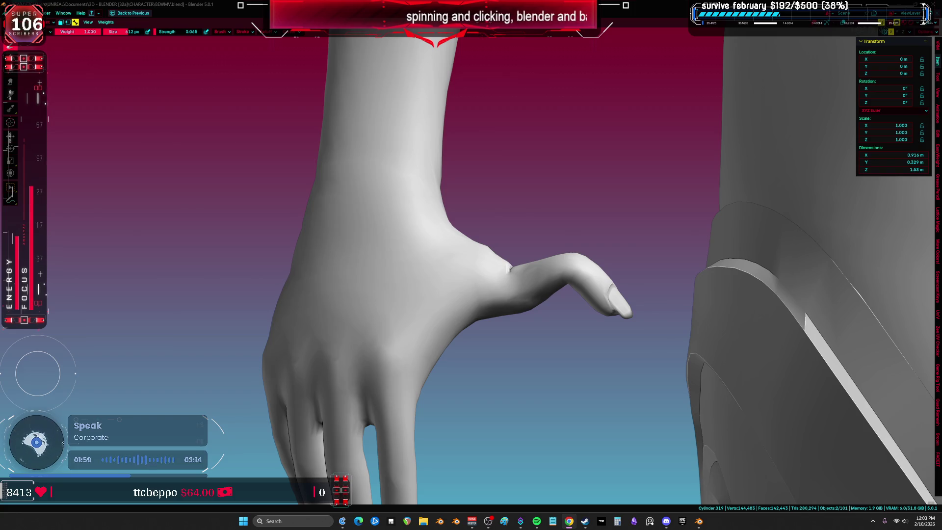
pyautogui.hotkey('shift', 'alt', 'z')
# - Display the thumb_02_r weight group, briefly hiding overlays to inspect the clean hand mesh
pyautogui.moveTo(511, 224); pyautogui.dragTo(356, 211, button='middle')
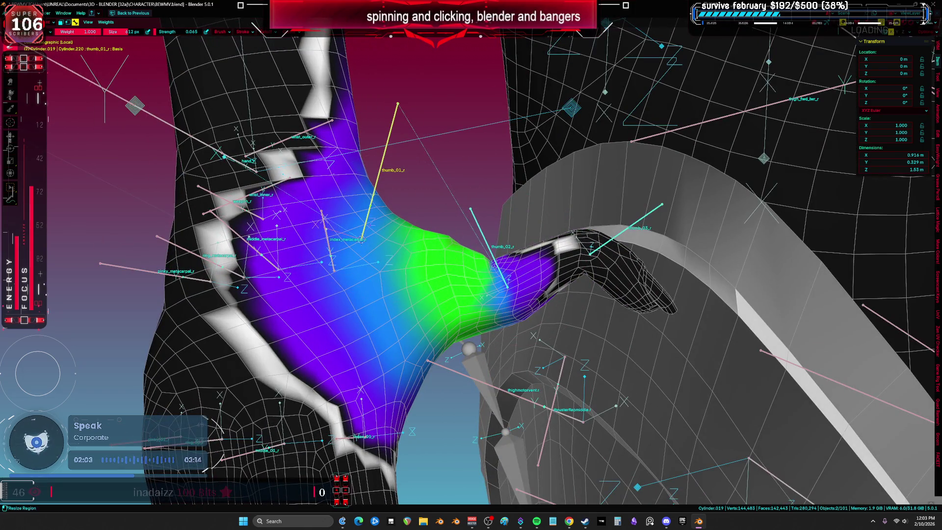
pyautogui.scroll(5, 538, 236)
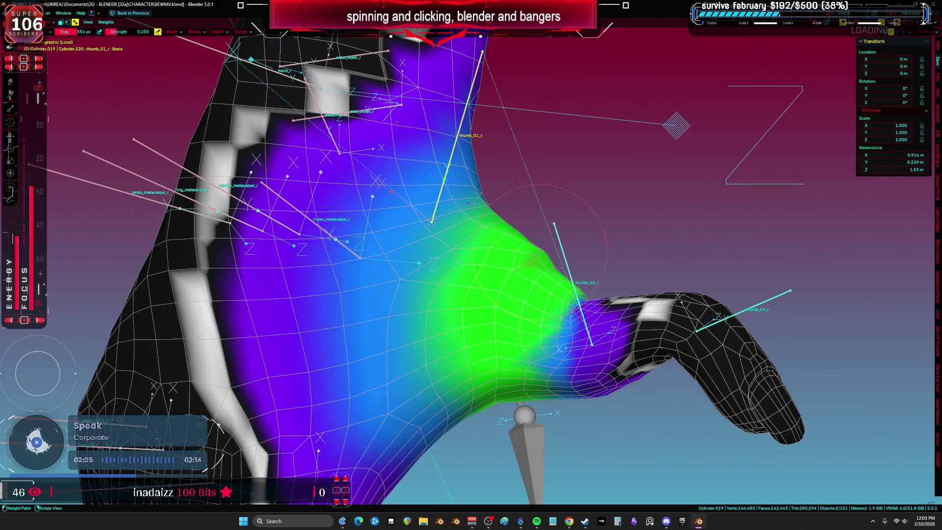
pyautogui.keyDown('ctrl'); pyautogui.click(572, 269); pyautogui.keyUp('ctrl')
pyautogui.moveTo(572, 268); pyautogui.dragTo(585, 213, button='middle')
pyautogui.hotkey('shift', 'alt', 'z')
pyautogui.scroll(-2, 590, 303)
pyautogui.moveTo(595, 300)
pyautogui.mouseDown(button='middle')
pyautogui.moveTo(615, 293)
pyautogui.moveTo(500, 294)
pyautogui.moveTo(461, 280)
pyautogui.moveTo(495, 294)
pyautogui.mouseUp(button='middle')
pyautogui.hotkey('shift', 'alt', 'z')
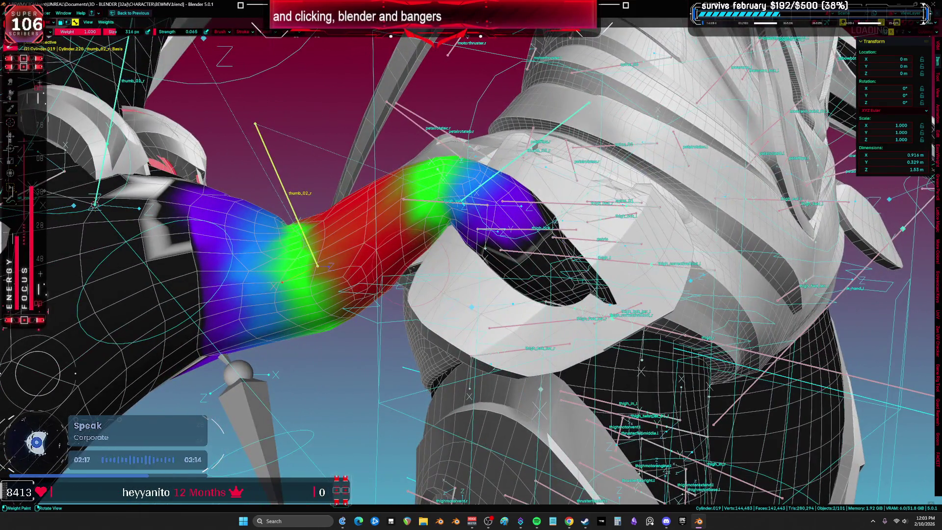
# - Select the thumb_03_r bone and test-bend the thumb tip to check its weights
pyautogui.moveTo(421, 254)
pyautogui.mouseDown(button='middle')
pyautogui.moveTo(482, 305)
pyautogui.moveTo(459, 254)
pyautogui.mouseUp(button='middle')
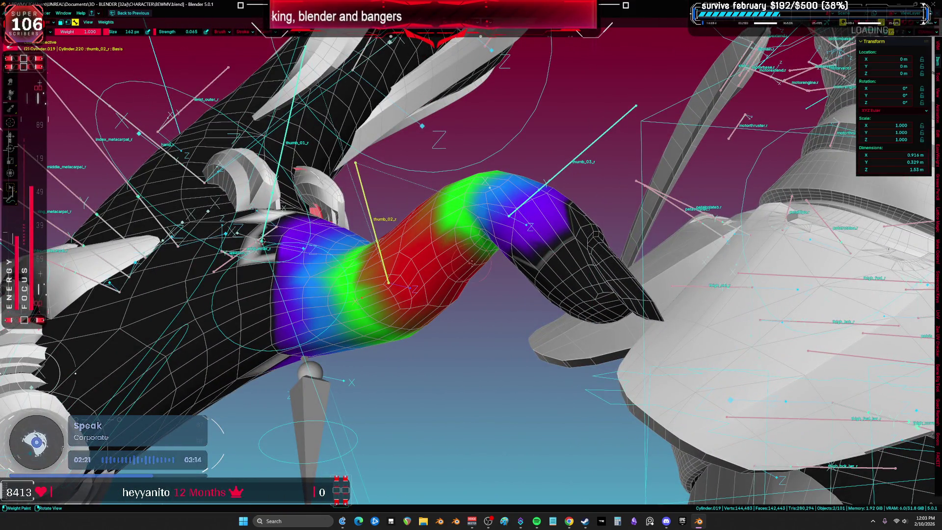
pyautogui.keyDown('ctrl'); pyautogui.click(538, 175); pyautogui.keyUp('ctrl')
pyautogui.press('KP_Decimal')
pyautogui.press('r')
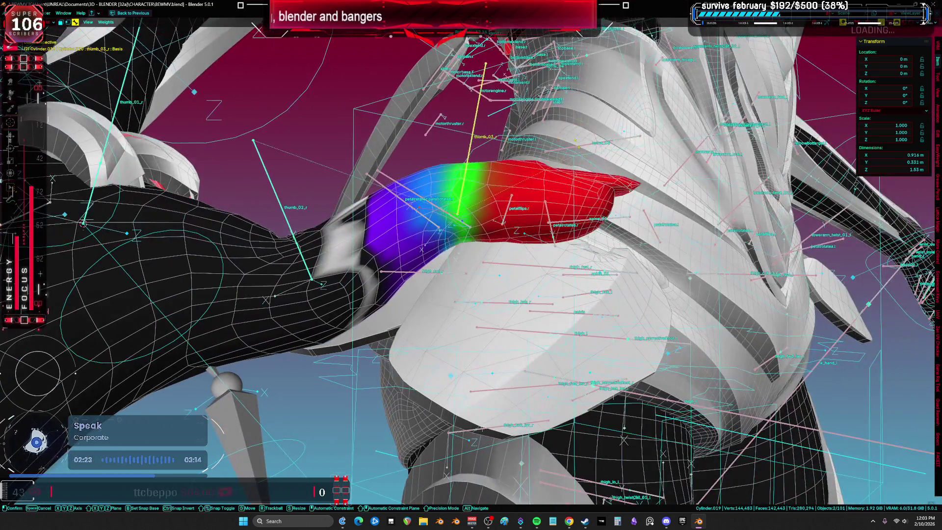
pyautogui.click(315, 145)
# - Select thumb_02_r and paint weight 1.0 over the thumb's middle band
pyautogui.keyDown('ctrl'); pyautogui.click(281, 194); pyautogui.keyUp('ctrl')
pyautogui.press('KP_Decimal')
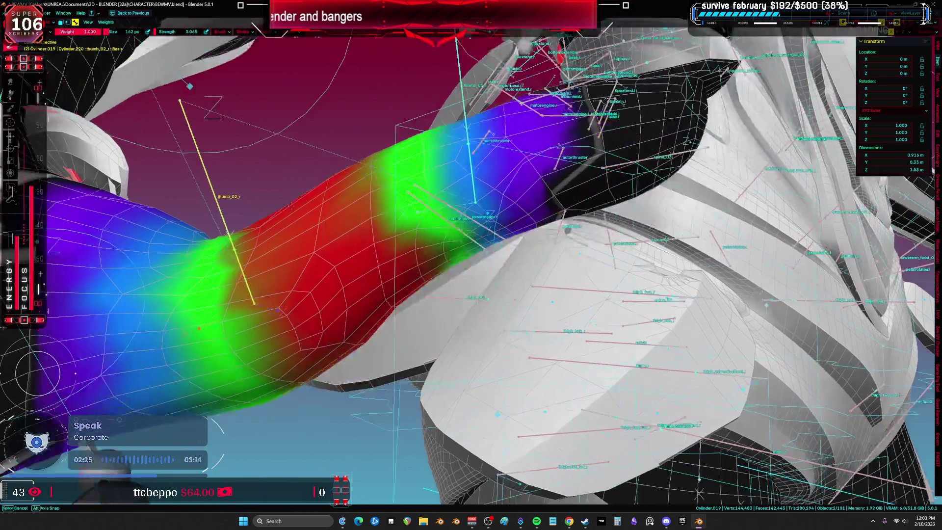
pyautogui.scroll(-2, 382, 292)
pyautogui.rightClick(349, 278)
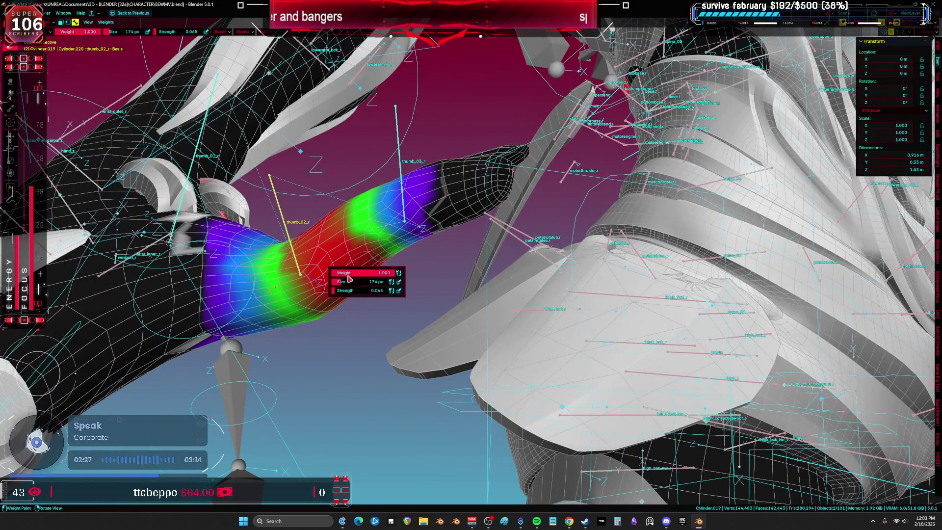
pyautogui.click(381, 269)
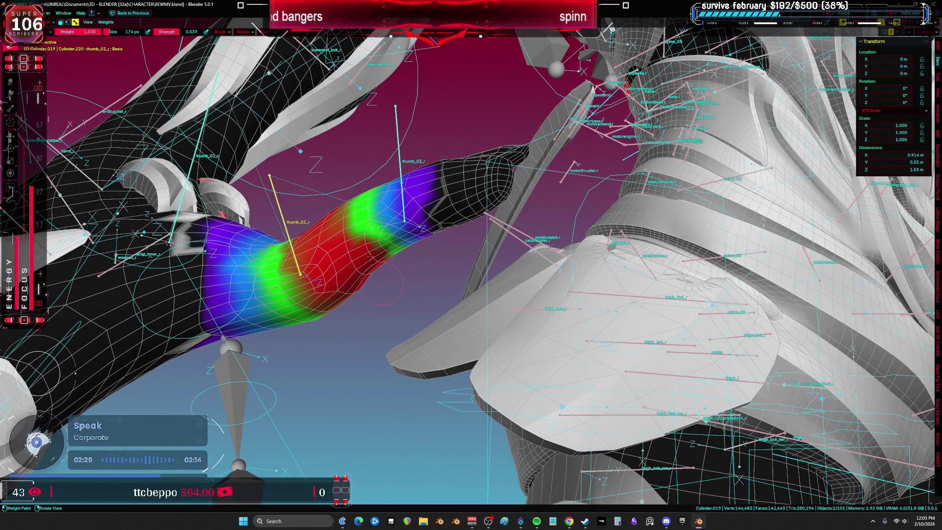
pyautogui.moveTo(369, 260); pyautogui.dragTo(353, 274, button='middle')
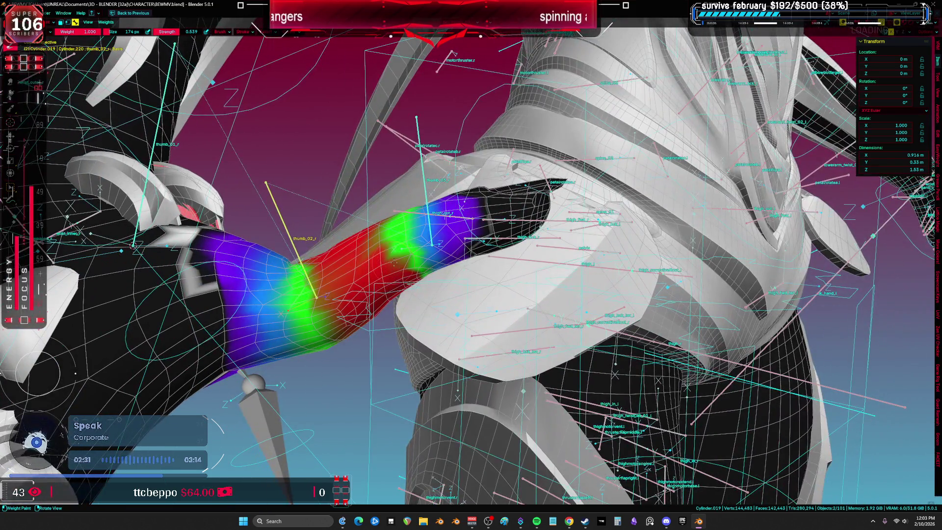
pyautogui.moveTo(387, 221)
pyautogui.mouseDown(button='middle')
pyautogui.moveTo(477, 242)
pyautogui.moveTo(392, 275)
pyautogui.mouseUp(button='middle')
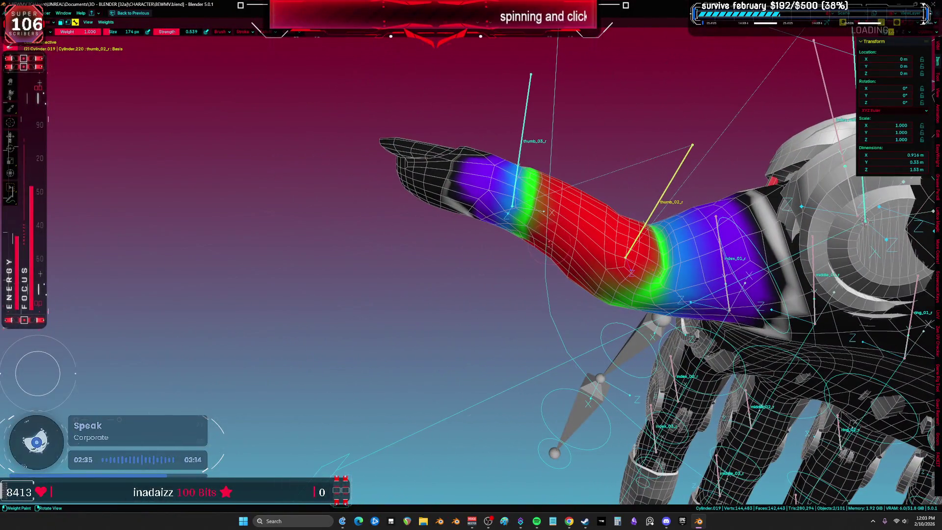
pyautogui.moveTo(553, 143); pyautogui.dragTo(687, 162, button='middle')
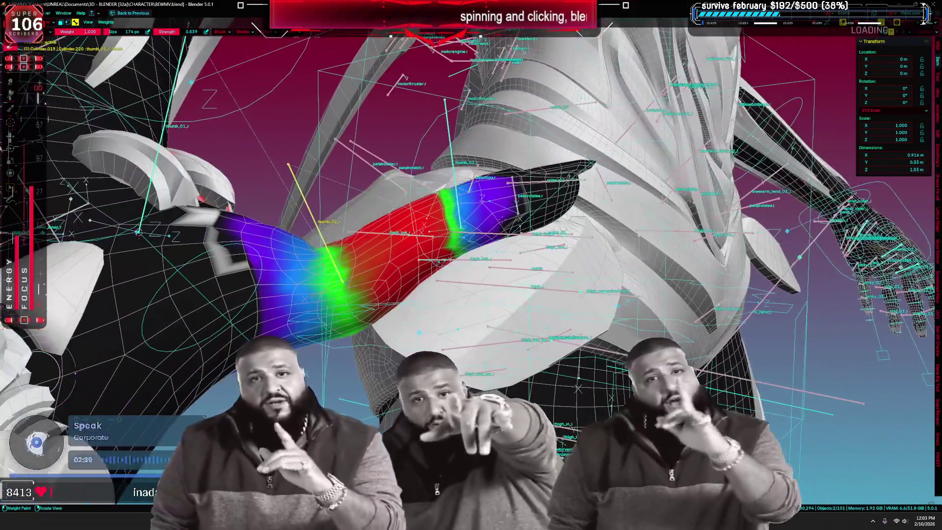
# - Bend the thumb to test the deformation, judging its shape with overlays hidden
pyautogui.press('r')
pyautogui.click(544, 241)
pyautogui.hotkey('shift', 'alt', 'z')
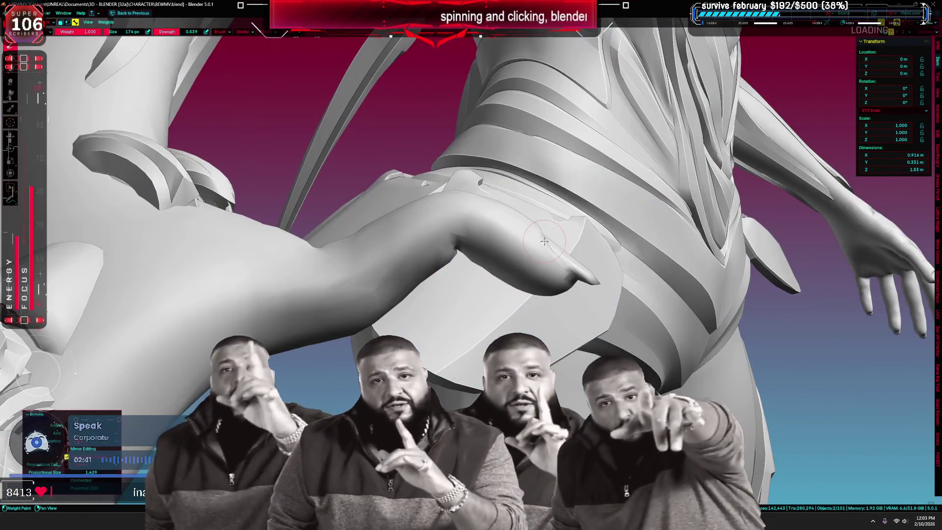
pyautogui.hotkey('shift', 'alt', 'z')
pyautogui.moveTo(377, 200)
pyautogui.mouseDown(button='middle')
pyautogui.moveTo(387, 294)
pyautogui.moveTo(514, 325)
pyautogui.mouseUp(button='middle')
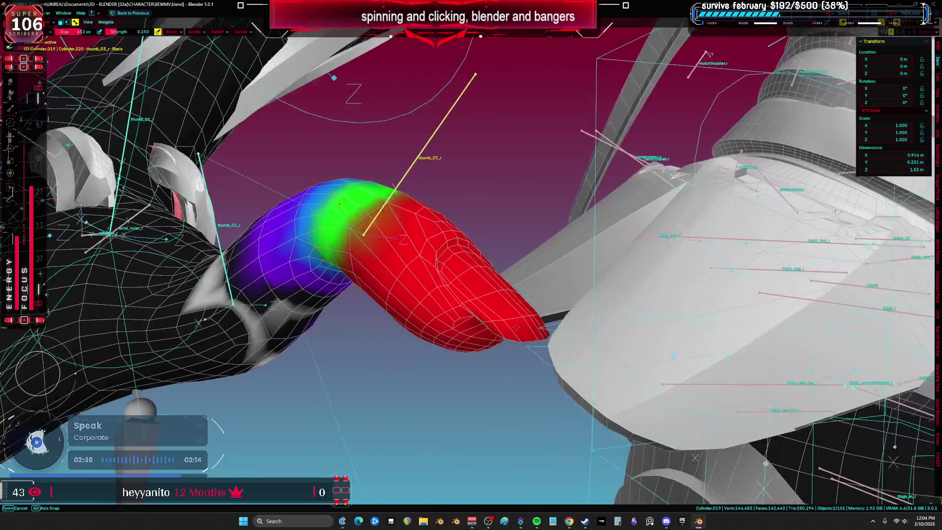
# - Switch to Object Mode, select the HAND armature and isolate it with Numpad /
pyautogui.hotkey('ctrl', 'Tab')
pyautogui.click(253, 251)
pyautogui.keyDown('alt'); pyautogui.click(242, 244); pyautogui.keyUp('alt')
pyautogui.click(268, 245)
pyautogui.press('/')
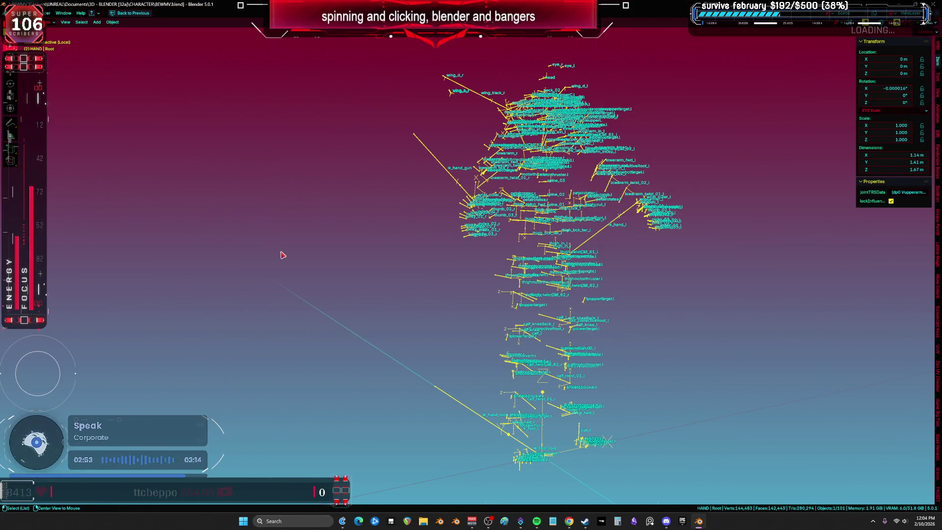
# - Exit local view and select the glove's thumb piece Cylinder.023
pyautogui.press('/')
pyautogui.moveTo(283, 254)
pyautogui.mouseDown(button='middle')
pyautogui.moveTo(454, 158)
pyautogui.moveTo(445, 215)
pyautogui.moveTo(399, 248)
pyautogui.moveTo(431, 241)
pyautogui.moveTo(479, 282)
pyautogui.moveTo(435, 316)
pyautogui.moveTo(564, 311)
pyautogui.moveTo(458, 294)
pyautogui.moveTo(542, 326)
pyautogui.moveTo(549, 250)
pyautogui.moveTo(558, 263)
pyautogui.mouseUp(button='middle')
pyautogui.click(400, 307)
pyautogui.press('r')
pyautogui.press('z')
pyautogui.press('Escape')
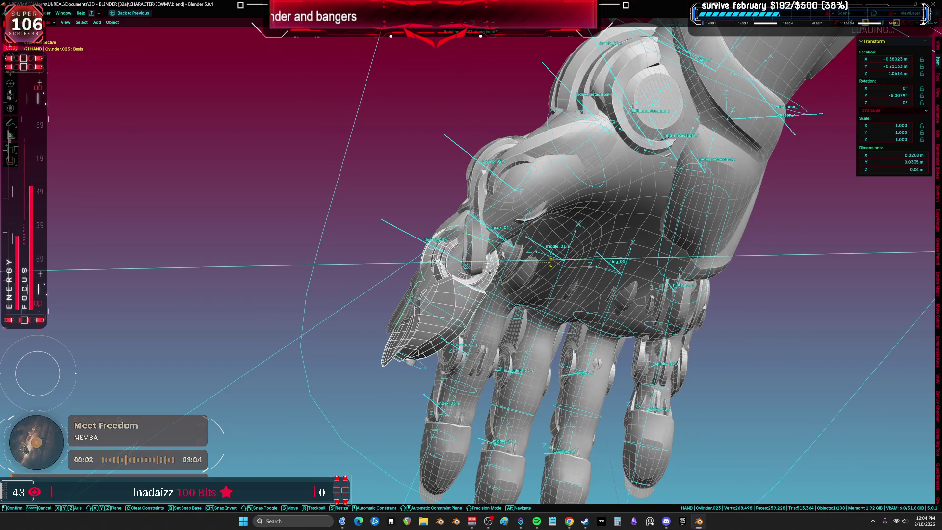
# - Rotate Cylinder.023 in orthographic view until it lines up along the thumb
pyautogui.moveTo(552, 259)
pyautogui.mouseDown(button='middle')
pyautogui.moveTo(578, 271)
pyautogui.moveTo(576, 281)
pyautogui.moveTo(523, 287)
pyautogui.moveTo(574, 287)
pyautogui.mouseUp(button='middle')
pyautogui.press('KP_5')
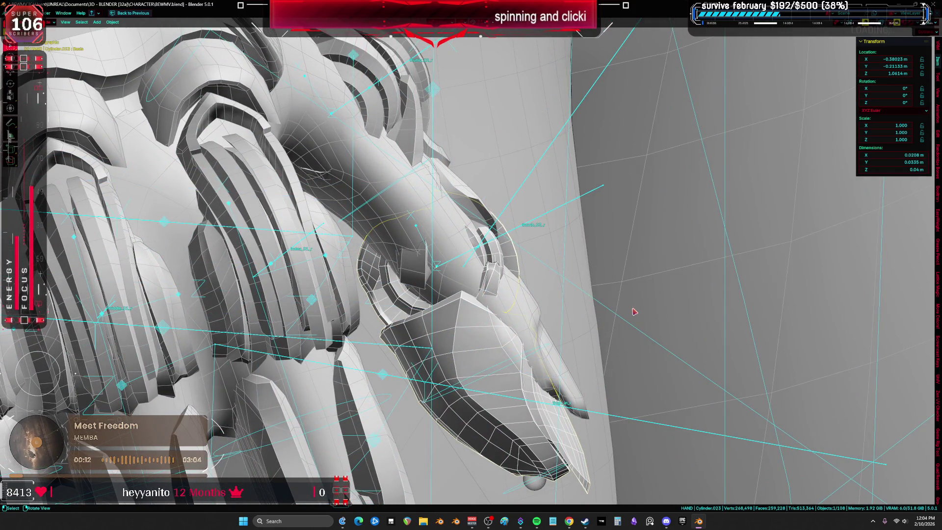
pyautogui.press('r')
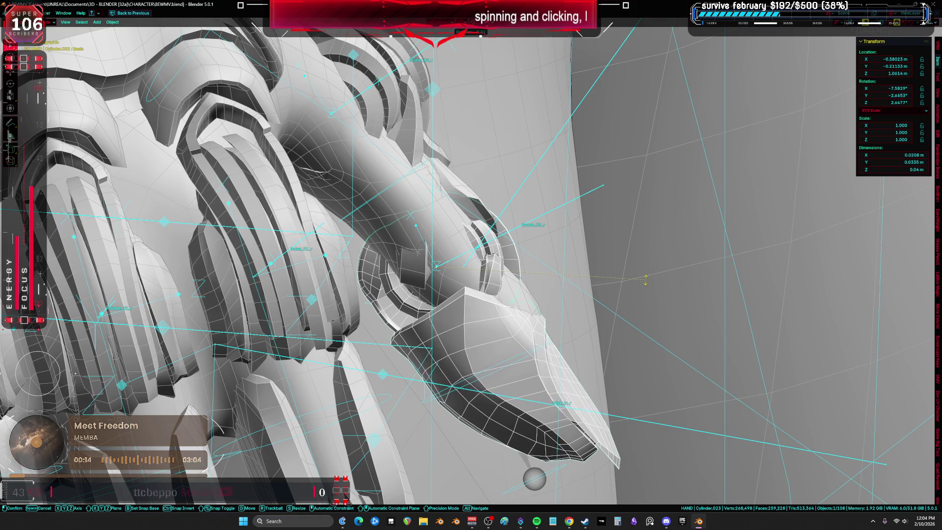
pyautogui.click(648, 273)
pyautogui.moveTo(647, 273)
pyautogui.mouseDown(button='middle')
pyautogui.moveTo(558, 275)
pyautogui.moveTo(652, 272)
pyautogui.mouseUp(button='middle')
pyautogui.press('r')
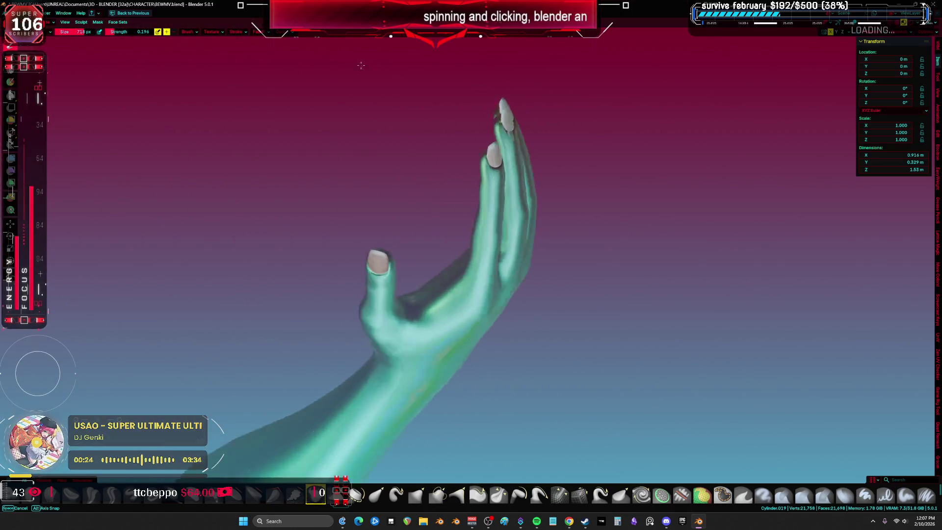
pyautogui.moveTo(361, 65)
pyautogui.mouseDown(button='middle')
pyautogui.moveTo(263, 48)
pyautogui.moveTo(352, 41)
pyautogui.moveTo(585, 221)
pyautogui.mouseUp(button='middle')
pyautogui.moveTo(554, 222)
pyautogui.mouseDown(button='middle')
pyautogui.moveTo(571, 204)
pyautogui.moveTo(552, 203)
pyautogui.moveTo(559, 219)
pyautogui.moveTo(574, 217)
pyautogui.moveTo(544, 219)
pyautogui.mouseUp(button='middle')
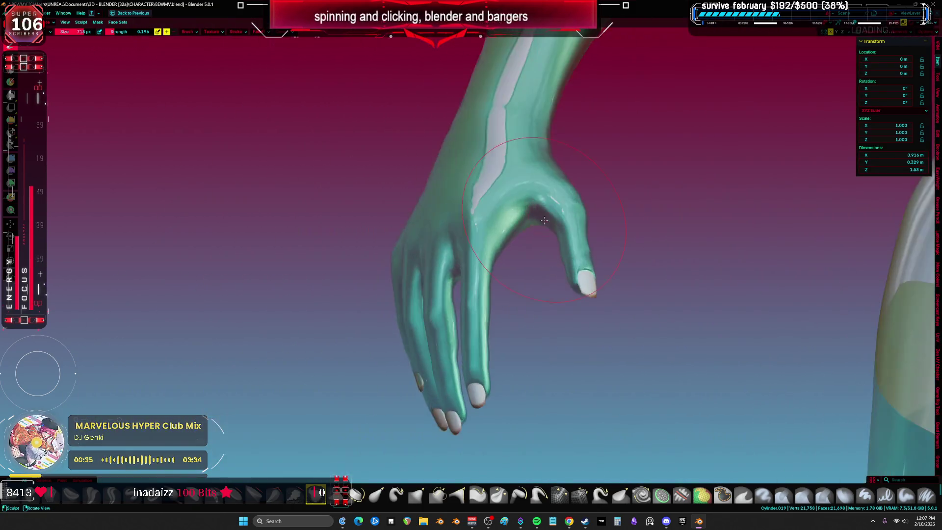
pyautogui.moveTo(460, 234); pyautogui.dragTo(495, 217, button='middle')
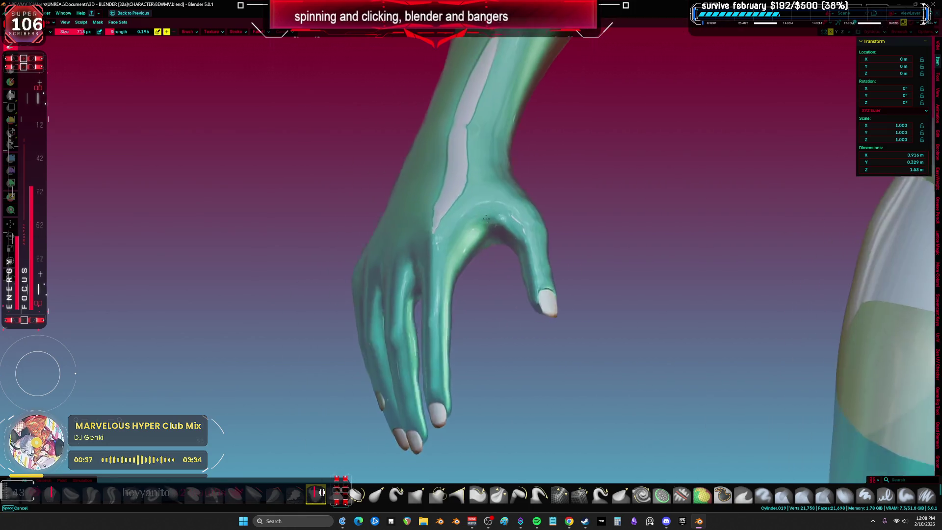
pyautogui.moveTo(572, 260)
pyautogui.keyDown('shift'); pyautogui.mouseDown(button='middle')
pyautogui.moveTo(425, 238)
pyautogui.moveTo(549, 237)
pyautogui.mouseUp(button='middle'); pyautogui.keyUp('shift')
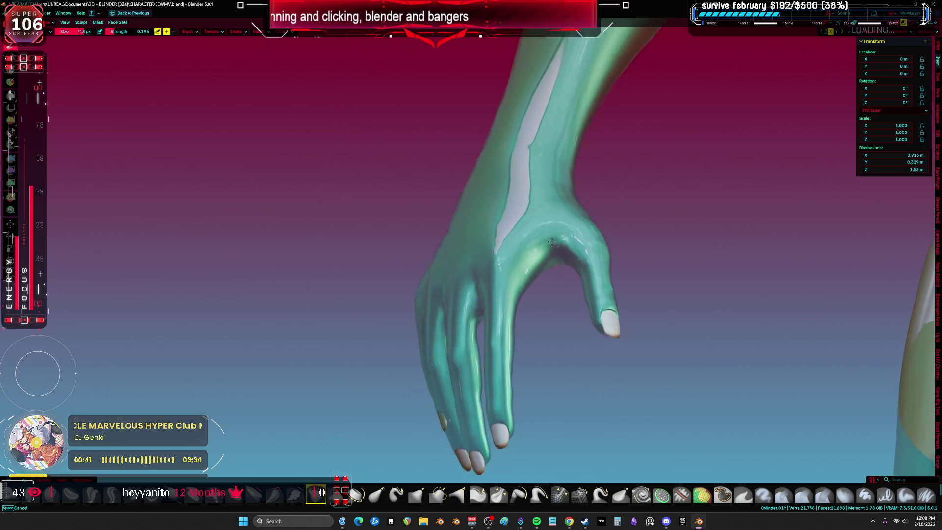
pyautogui.moveTo(469, 216)
pyautogui.mouseDown(button='middle')
pyautogui.moveTo(441, 226)
pyautogui.moveTo(461, 232)
pyautogui.mouseUp(button='middle')
pyautogui.moveTo(523, 220)
pyautogui.keyDown('shift'); pyautogui.mouseDown(button='middle')
pyautogui.moveTo(595, 240)
pyautogui.moveTo(627, 153)
pyautogui.moveTo(581, 29)
pyautogui.moveTo(412, 117)
pyautogui.moveTo(533, 214)
pyautogui.moveTo(476, 189)
pyautogui.moveTo(417, 245)
pyautogui.moveTo(529, 261)
pyautogui.moveTo(558, 252)
pyautogui.moveTo(512, 291)
pyautogui.mouseUp(button='middle'); pyautogui.keyUp('shift')
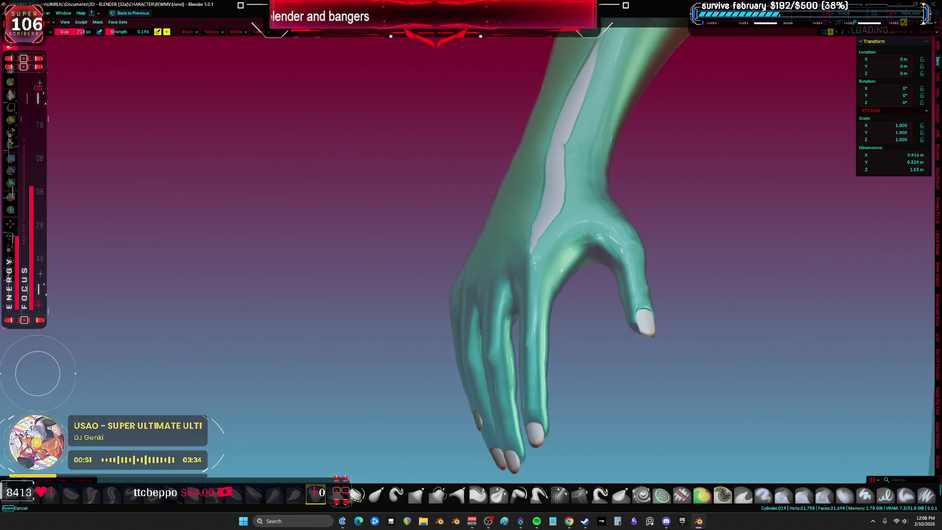
pyautogui.moveTo(536, 251)
pyautogui.keyDown('shift'); pyautogui.mouseDown(button='middle')
pyautogui.moveTo(654, 208)
pyautogui.moveTo(685, 77)
pyautogui.moveTo(621, 476)
pyautogui.moveTo(446, 466)
pyautogui.moveTo(388, 157)
pyautogui.moveTo(576, 83)
pyautogui.moveTo(545, 210)
pyautogui.moveTo(410, 121)
pyautogui.moveTo(542, 262)
pyautogui.moveTo(671, 82)
pyautogui.moveTo(464, 78)
pyautogui.moveTo(606, 266)
pyautogui.moveTo(659, 99)
pyautogui.moveTo(638, 216)
pyautogui.moveTo(380, 141)
pyautogui.moveTo(518, 95)
pyautogui.mouseUp(button='middle'); pyautogui.keyUp('shift')
pyautogui.moveTo(577, 239)
pyautogui.keyDown('shift'); pyautogui.mouseDown(button='middle')
pyautogui.moveTo(666, 101)
pyautogui.moveTo(608, 120)
pyautogui.moveTo(576, 263)
pyautogui.moveTo(475, 249)
pyautogui.moveTo(310, 173)
pyautogui.moveTo(122, 252)
pyautogui.moveTo(256, 244)
pyautogui.moveTo(586, 270)
pyautogui.mouseUp(button='middle'); pyautogui.keyUp('shift')
# - Unhide the armor pieces around the hand with Alt+H
pyautogui.hotkey('alt', 'h')
pyautogui.moveTo(482, 242); pyautogui.dragTo(833, 273, button='middle')
pyautogui.moveTo(206, 226)
pyautogui.mouseDown(button='middle')
pyautogui.moveTo(416, 208)
pyautogui.moveTo(514, 261)
pyautogui.mouseUp(button='middle')
# - Switch from Sculpt to Object Mode and enter Edit Mode on glove piece Cylinder.021
pyautogui.scroll(4, 514, 261)
pyautogui.click(401, 269)
pyautogui.scroll(3, 422, 275)
pyautogui.moveTo(442, 279)
pyautogui.mouseDown(button='middle')
pyautogui.moveTo(509, 295)
pyautogui.moveTo(540, 280)
pyautogui.moveTo(531, 299)
pyautogui.mouseUp(button='middle')
pyautogui.click(513, 273)
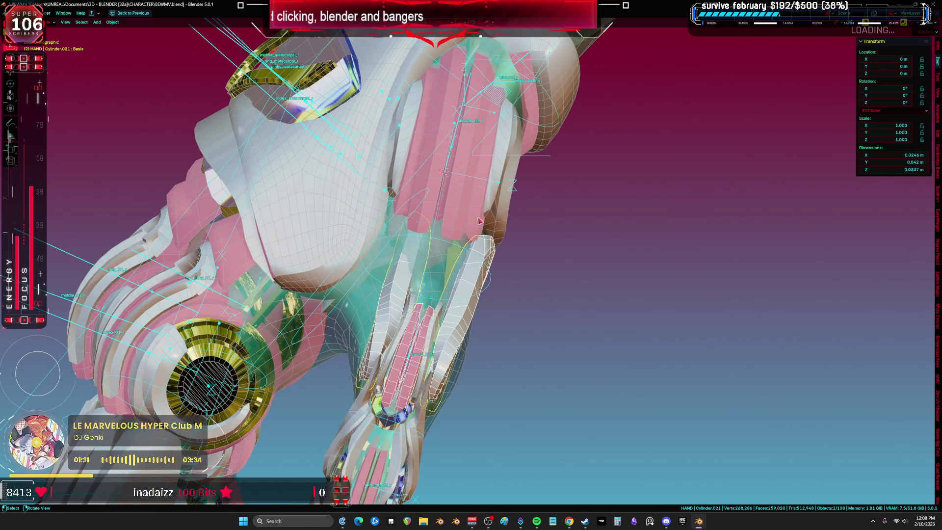
pyautogui.press('Tab')
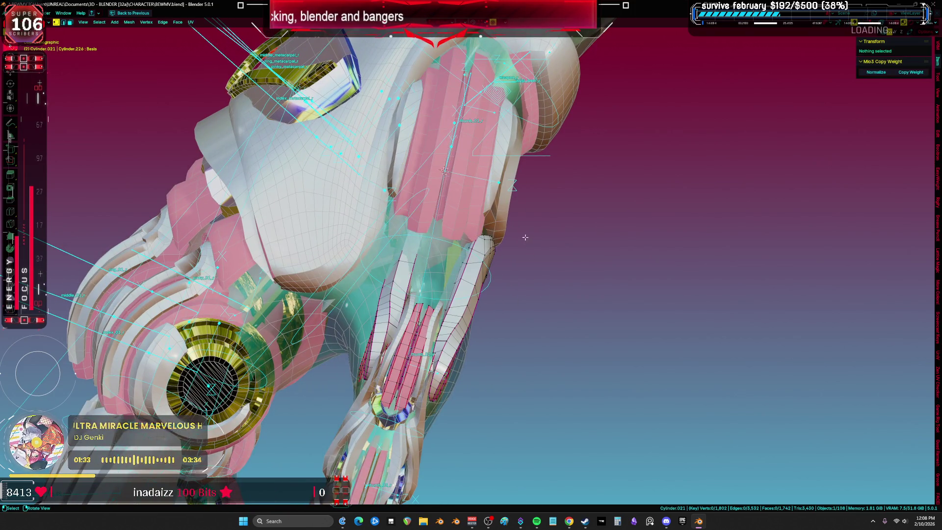
# - Box-select the thumb portion's vertices of Cylinder.021 in wireframe view
pyautogui.click(485, 266)
pyautogui.moveTo(518, 190)
pyautogui.mouseDown()
pyautogui.moveTo(597, 298)
pyautogui.moveTo(344, 221)
pyautogui.mouseUp()
pyautogui.hotkey('shift', 'z')
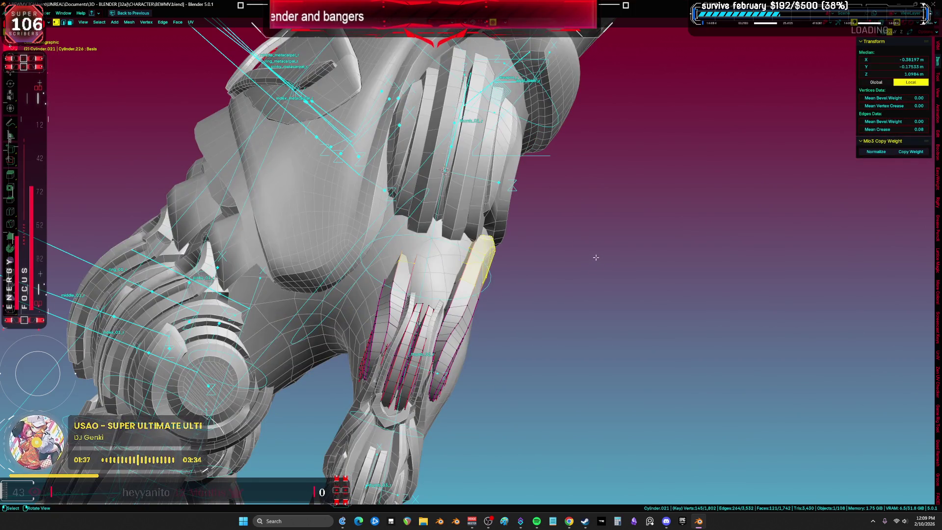
pyautogui.moveTo(595, 257); pyautogui.dragTo(595, 264, button='middle')
# - Move, nudge and slightly rotate the selected thumb vertices into place
pyautogui.press('g')
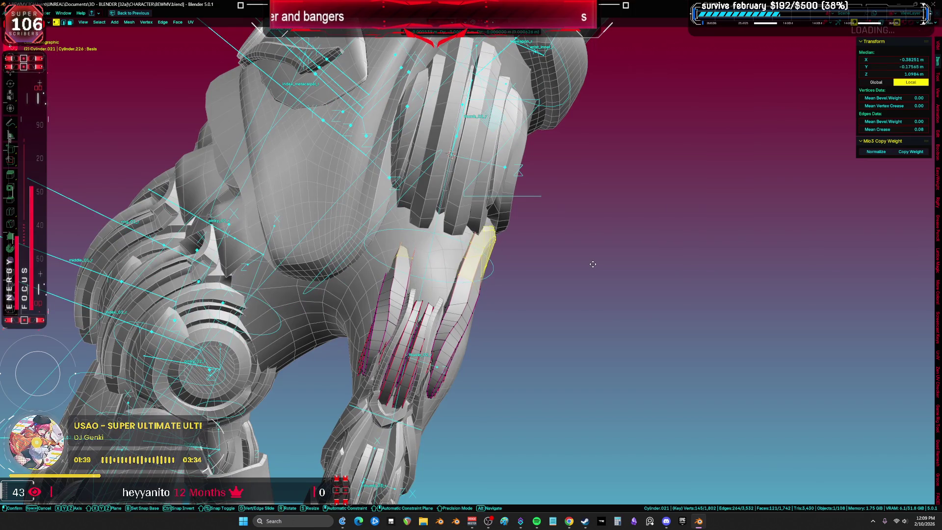
pyautogui.click(593, 264)
pyautogui.keyDown('shift'); pyautogui.moveTo(600, 258); pyautogui.dragTo(589, 272, button='middle'); pyautogui.keyUp('shift')
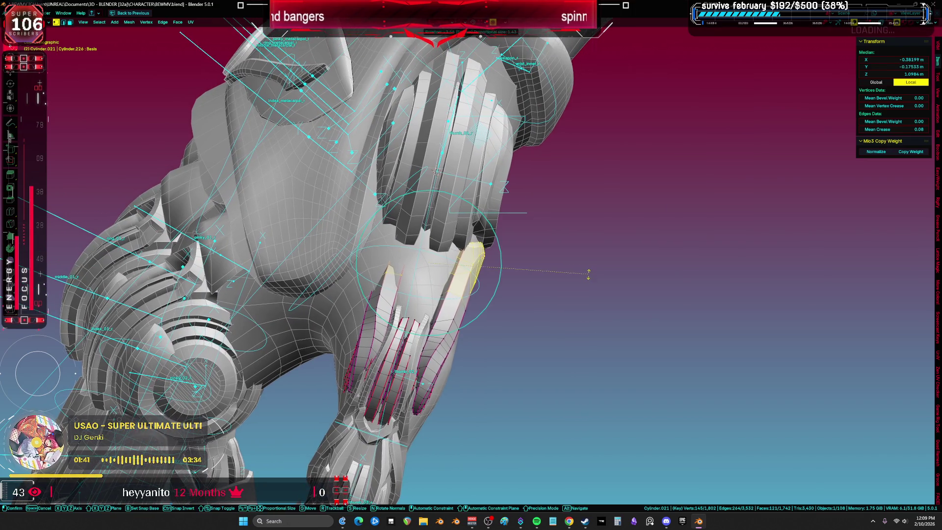
pyautogui.press('g')
pyautogui.click(587, 271)
pyautogui.scroll(4, 588, 270)
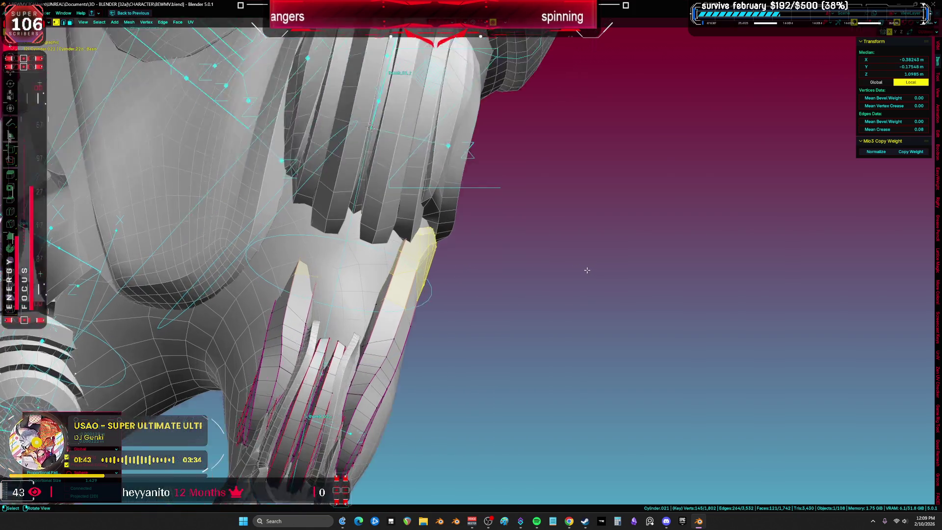
pyautogui.press('r')
pyautogui.click(592, 246)
# - Shift the thumb vertices again in wireframe, then reposition them from a side view
pyautogui.press('z')
pyautogui.click(488, 255)
pyautogui.press('g')
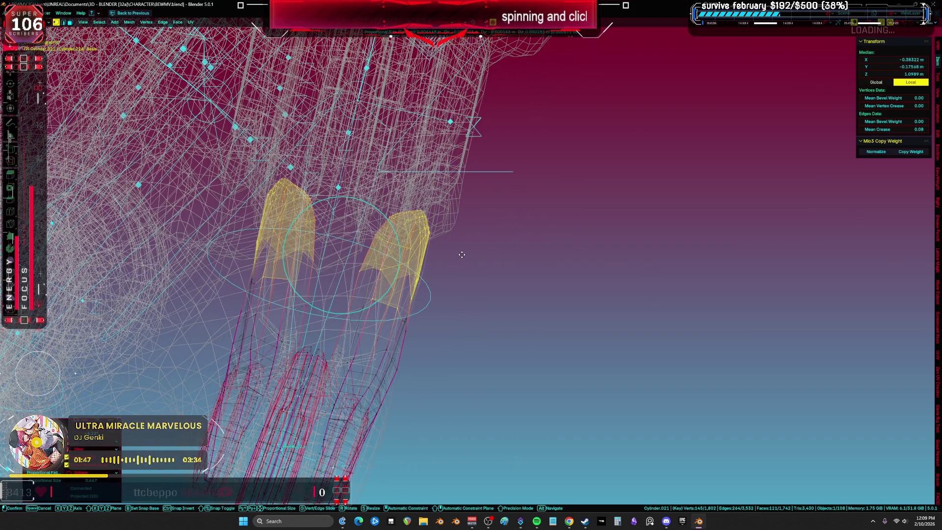
pyautogui.click(500, 248)
pyautogui.hotkey('shift', 'z')
pyautogui.moveTo(500, 248)
pyautogui.mouseDown(button='middle')
pyautogui.moveTo(501, 172)
pyautogui.moveTo(561, 241)
pyautogui.moveTo(569, 222)
pyautogui.mouseUp(button='middle')
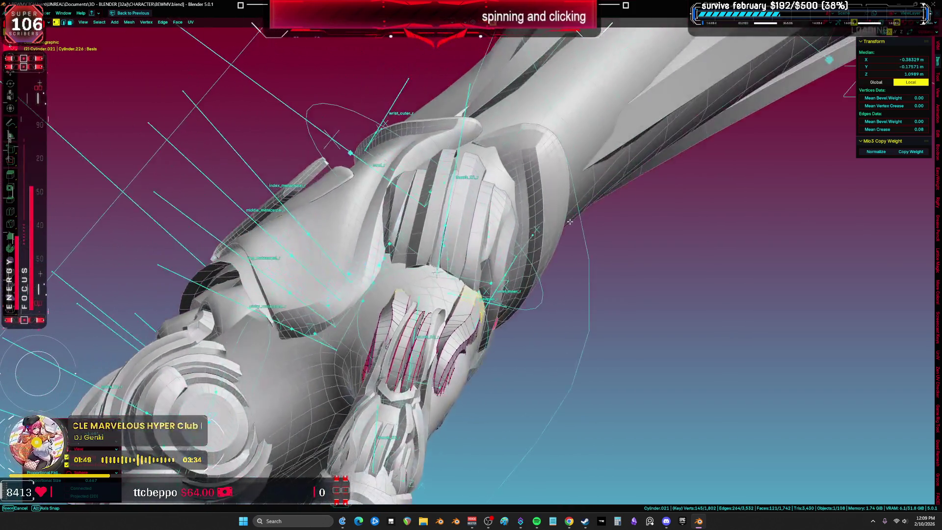
pyautogui.press('r')
pyautogui.press('g')
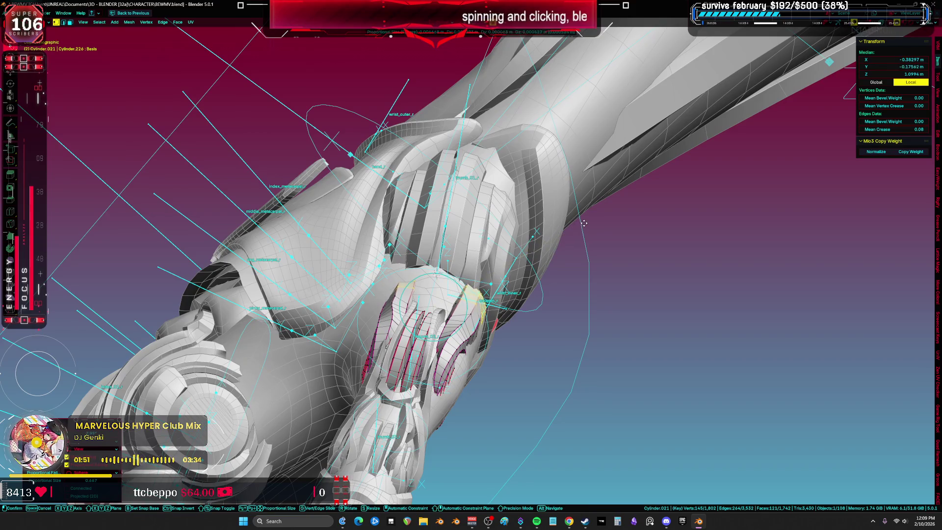
pyautogui.click(581, 225)
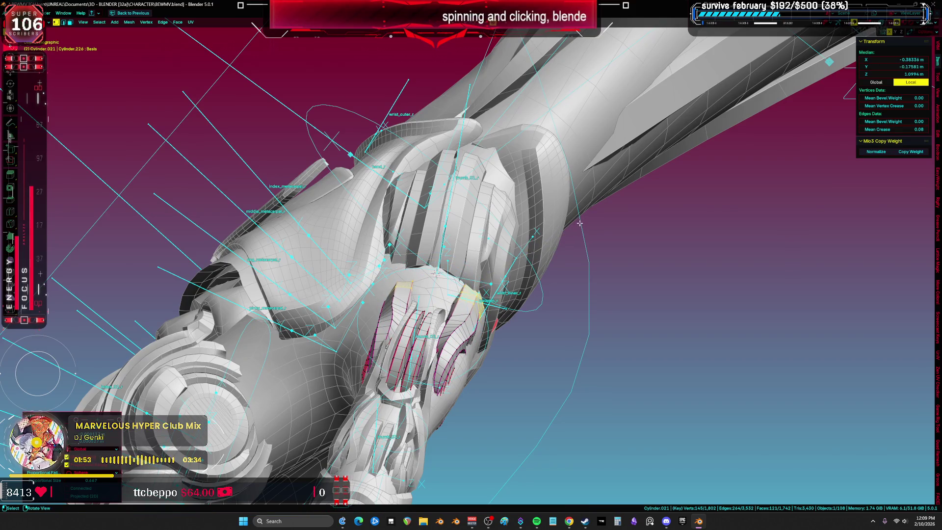
# - Return to Object Mode and show the wireframe and bone overlays
pyautogui.click(519, 294)
pyautogui.moveTo(520, 294)
pyautogui.mouseDown(button='middle')
pyautogui.moveTo(495, 278)
pyautogui.moveTo(533, 301)
pyautogui.mouseUp(button='middle')
pyautogui.hotkey('shift', 'alt', 'z')
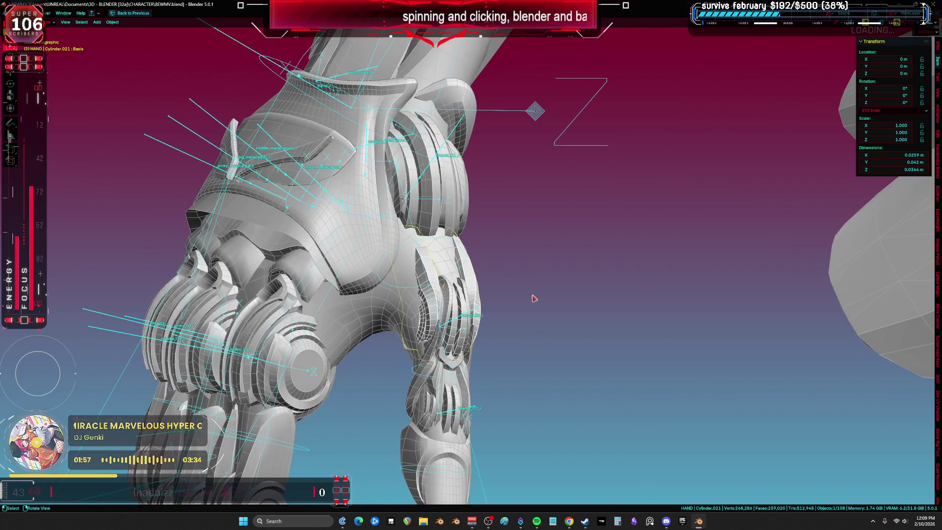
pyautogui.click(474, 312)
pyautogui.hotkey('ctrl', 'Tab')
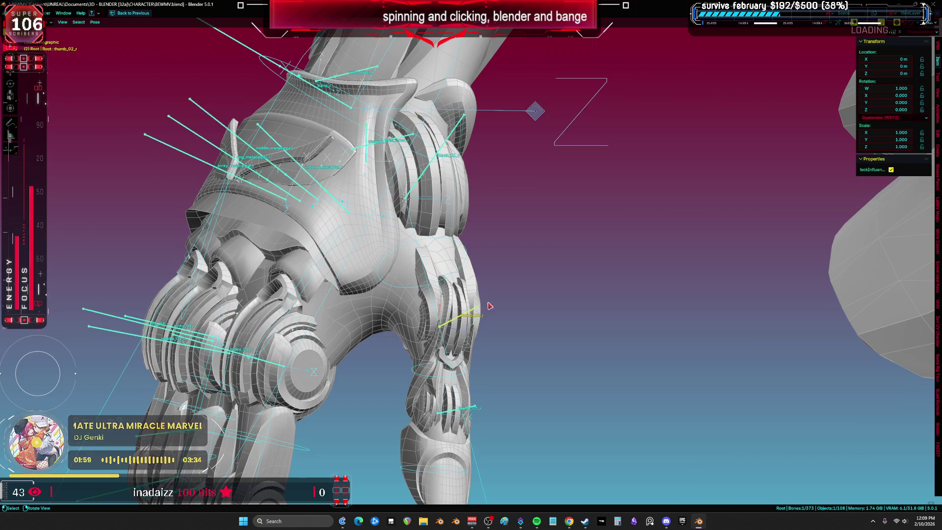
pyautogui.hotkey('shift', 'alt', 'z')
pyautogui.press('r')
pyautogui.press('r')
pyautogui.press('y')
pyautogui.rightClick(574, 374)
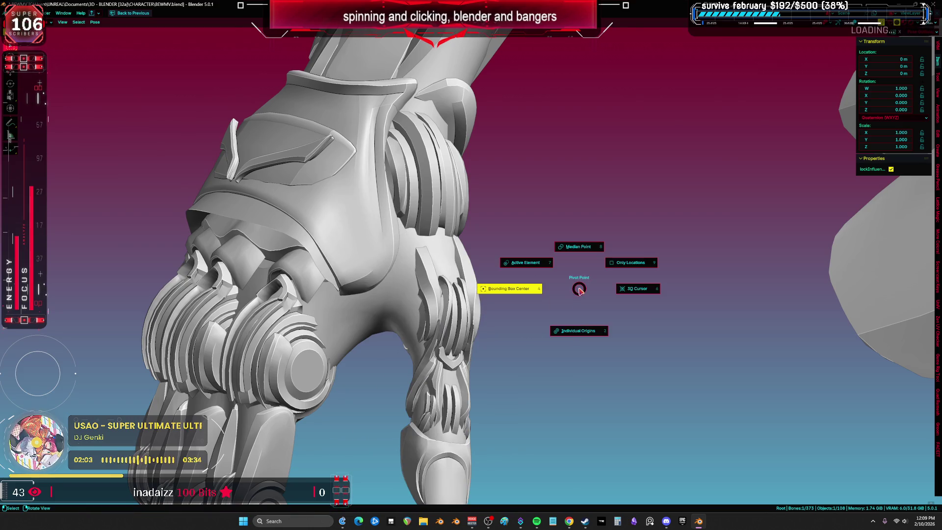
pyautogui.click(671, 332)
pyautogui.press('r')
pyautogui.press('z')
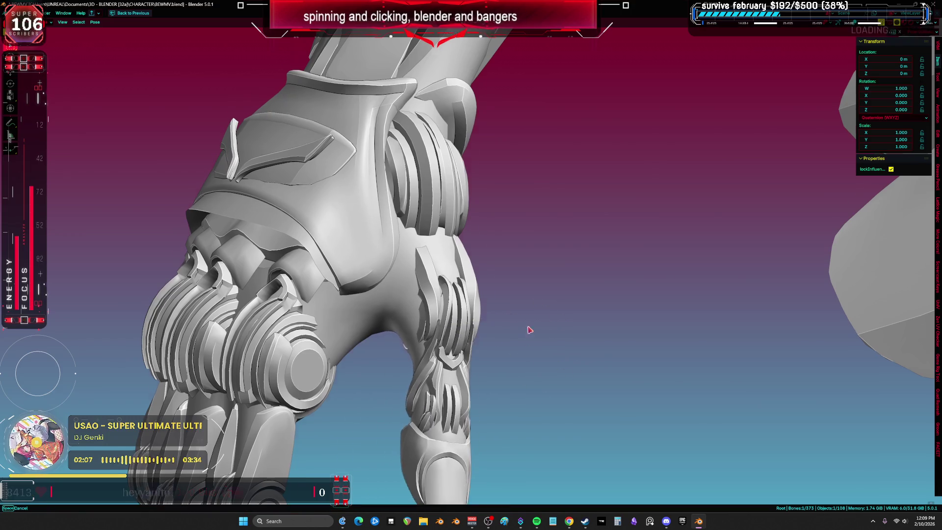
pyautogui.moveTo(526, 338); pyautogui.dragTo(533, 248, button='middle')
pyautogui.hotkey('shift', 'alt', 'z')
pyautogui.hotkey('shift', 'alt', 'z')
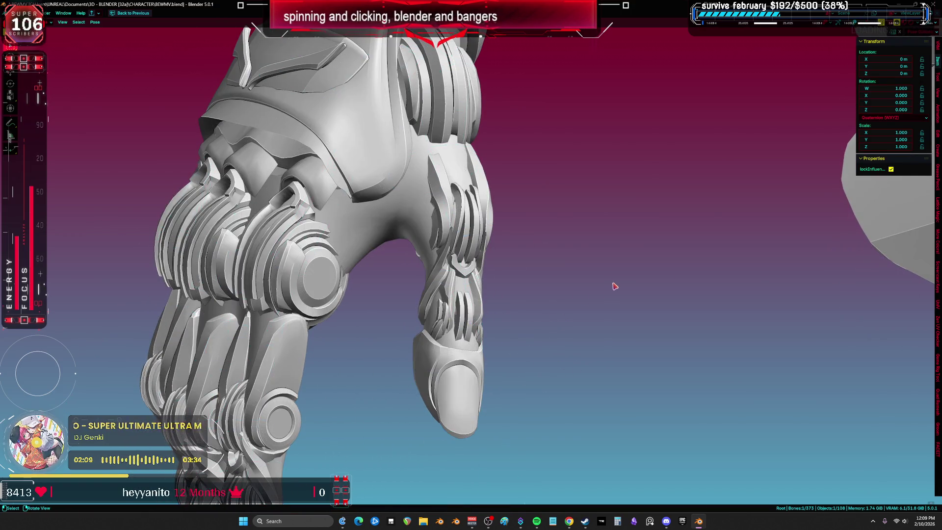
pyautogui.scroll(3, 612, 286)
pyautogui.press('r')
pyautogui.press('z')
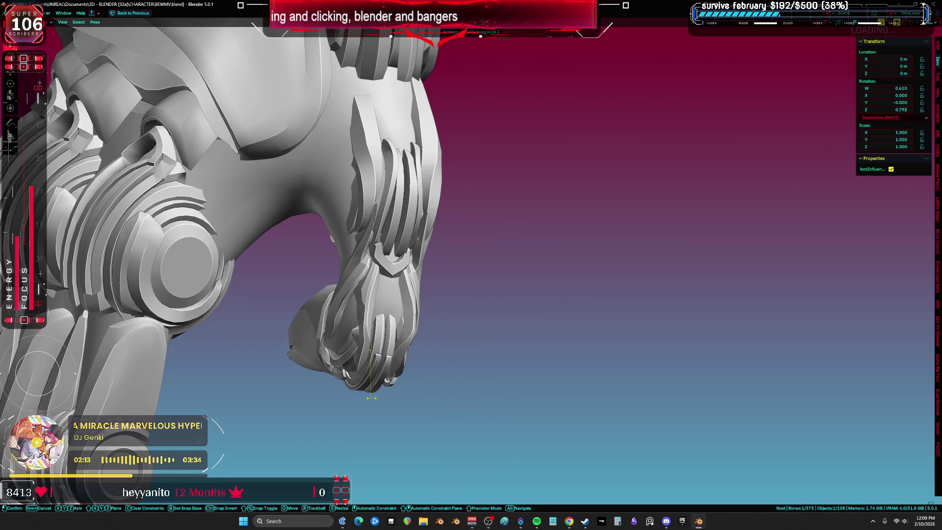
pyautogui.rightClick(521, 321)
pyautogui.moveTo(425, 292)
pyautogui.mouseDown(button='middle')
pyautogui.moveTo(500, 282)
pyautogui.moveTo(508, 255)
pyautogui.moveTo(511, 338)
pyautogui.moveTo(543, 330)
pyautogui.moveTo(533, 371)
pyautogui.moveTo(538, 188)
pyautogui.moveTo(491, 196)
pyautogui.moveTo(490, 187)
pyautogui.mouseUp(button='middle')
pyautogui.press('r')
pyautogui.press('z')
pyautogui.press('z')
pyautogui.rightClick(534, 371)
pyautogui.press('r')
pyautogui.press('z')
pyautogui.press('z')
pyautogui.rightClick(547, 324)
pyautogui.moveTo(548, 324); pyautogui.dragTo(495, 191, button='middle')
# - Enter Edit Mode on knuckle piece Cylinder.021 and select a face loop of its ring
pyautogui.hotkey('ctrl', 'Tab')
pyautogui.click(493, 182)
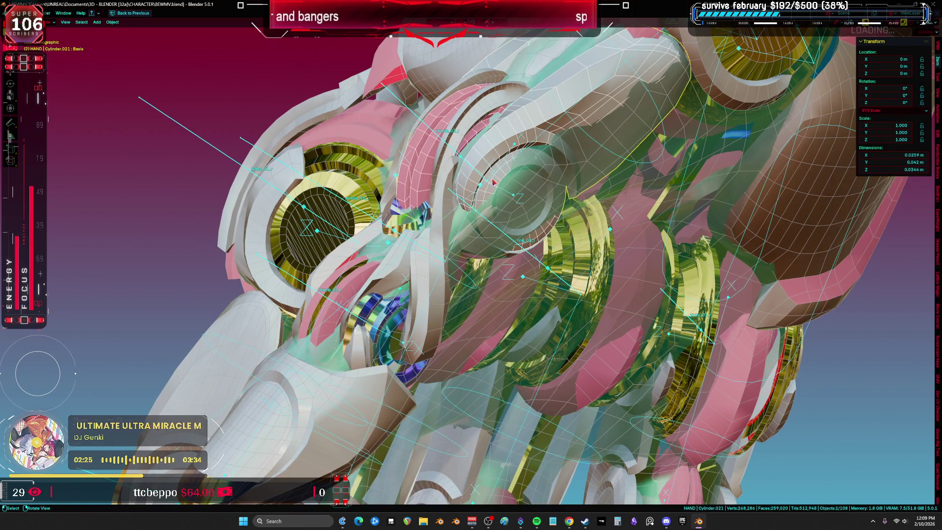
pyautogui.press('Tab')
pyautogui.keyDown('alt'); pyautogui.click(489, 191); pyautogui.keyUp('alt')
pyautogui.moveTo(489, 190)
pyautogui.mouseDown(button='middle')
pyautogui.moveTo(531, 267)
pyautogui.moveTo(145, 41)
pyautogui.mouseUp(button='middle')
pyautogui.moveTo(372, 230)
pyautogui.mouseDown(button='middle')
pyautogui.moveTo(522, 255)
pyautogui.moveTo(504, 254)
pyautogui.mouseUp(button='middle')
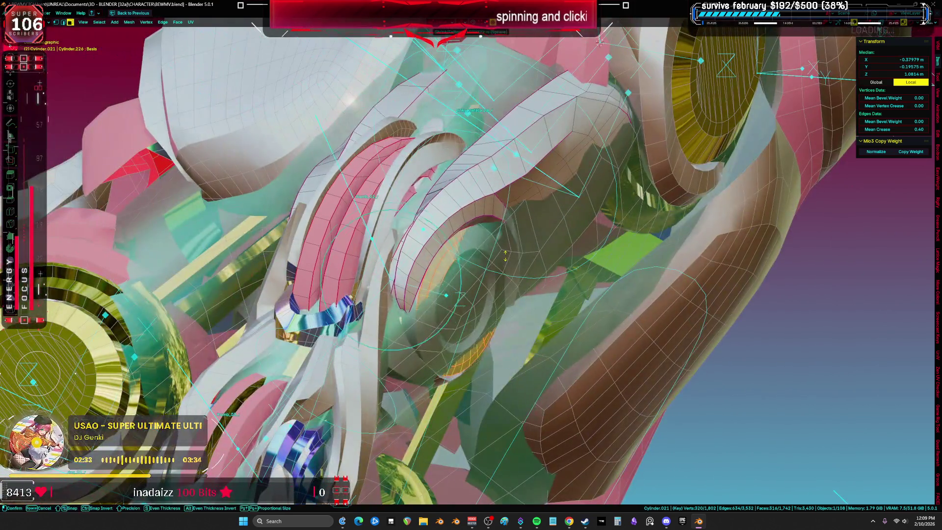
pyautogui.scroll(-2, 505, 254)
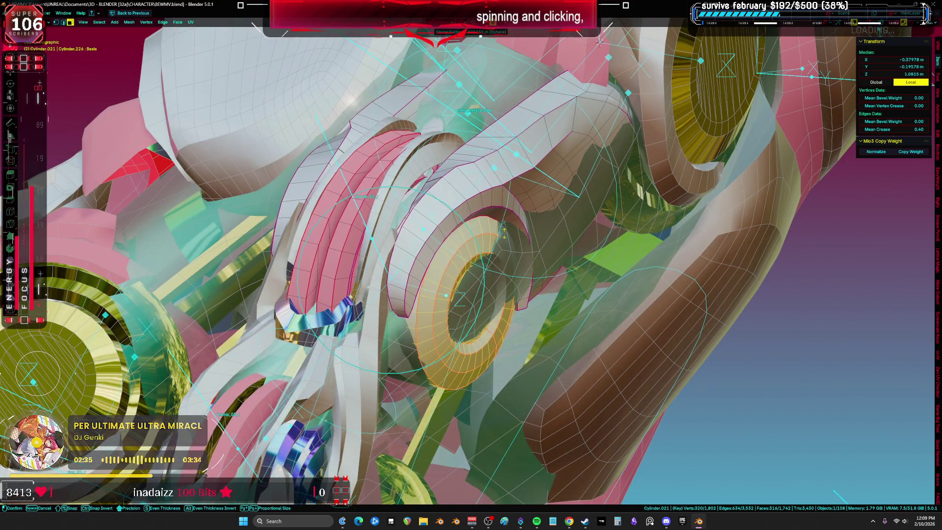
pyautogui.moveTo(504, 224)
pyautogui.mouseDown(button='middle')
pyautogui.moveTo(493, 276)
pyautogui.moveTo(293, 265)
pyautogui.mouseUp(button='middle')
# - Select another ring loop and shrink it closer around the thumb joint with Alt+S
pyautogui.keyDown('alt'); pyautogui.click(489, 281); pyautogui.keyUp('alt')
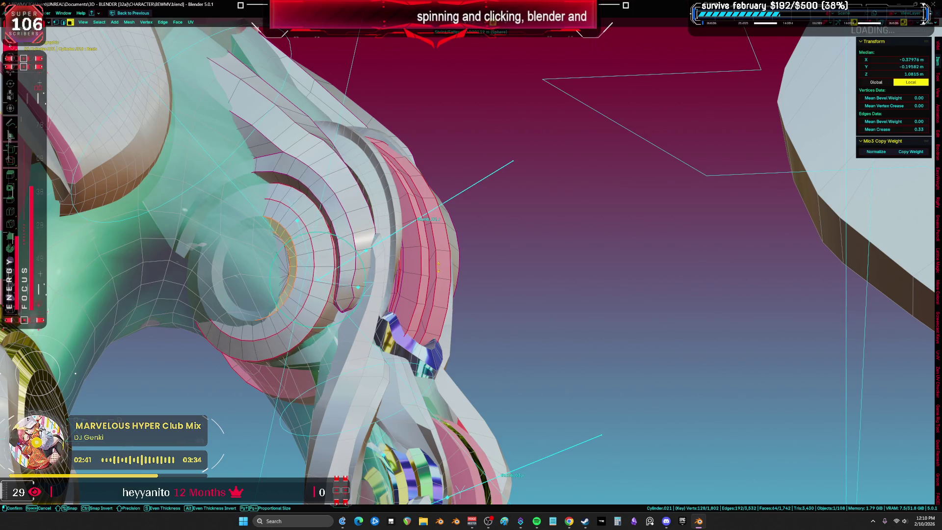
pyautogui.click(433, 246)
pyautogui.moveTo(432, 247)
pyautogui.mouseDown(button='middle')
pyautogui.moveTo(414, 239)
pyautogui.moveTo(481, 256)
pyautogui.moveTo(552, 239)
pyautogui.mouseUp(button='middle')
pyautogui.hotkey('alt', 's')
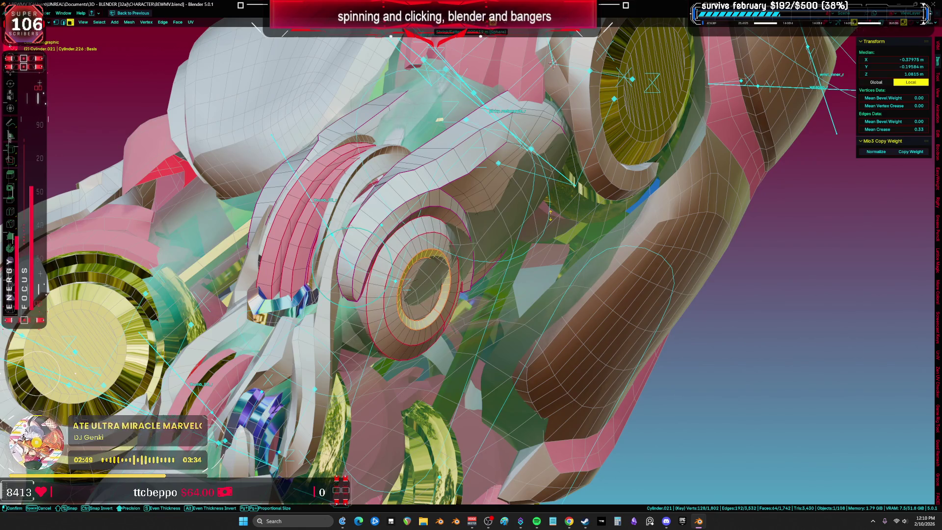
pyautogui.moveTo(550, 214)
pyautogui.mouseDown(button='middle')
pyautogui.moveTo(466, 237)
pyautogui.moveTo(517, 237)
pyautogui.moveTo(542, 245)
pyautogui.moveTo(536, 249)
pyautogui.moveTo(505, 238)
pyautogui.moveTo(542, 209)
pyautogui.moveTo(541, 246)
pyautogui.moveTo(502, 240)
pyautogui.moveTo(536, 246)
pyautogui.moveTo(504, 239)
pyautogui.moveTo(531, 250)
pyautogui.moveTo(513, 246)
pyautogui.moveTo(532, 250)
pyautogui.moveTo(520, 241)
pyautogui.mouseUp(button='middle')
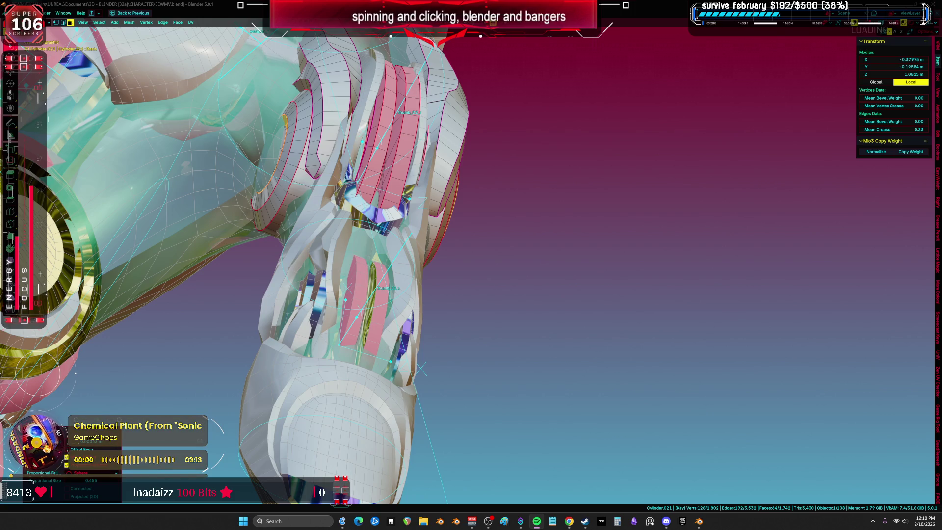
pyautogui.moveTo(401, 254)
pyautogui.mouseDown(button='middle')
pyautogui.moveTo(465, 289)
pyautogui.moveTo(419, 280)
pyautogui.mouseUp(button='middle')
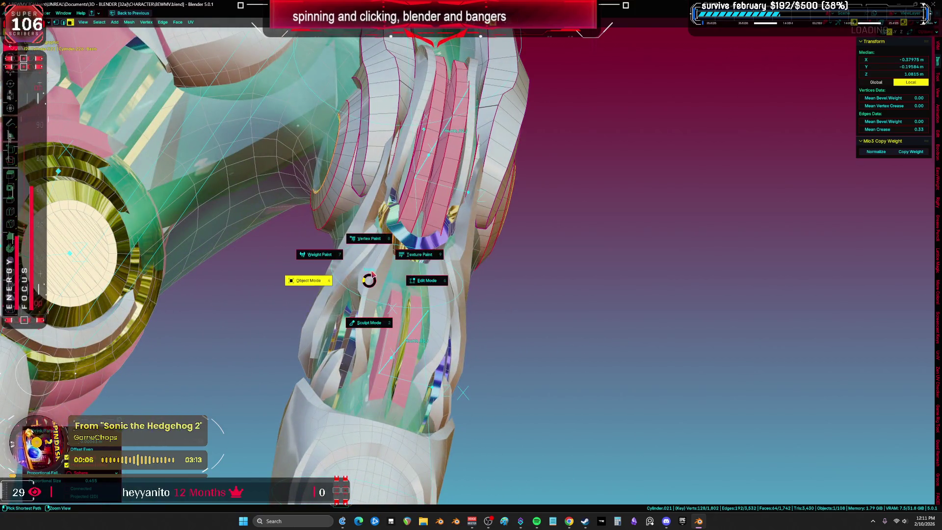
# - Select the whole Cylinder.094 ring with L in Edit Mode and shrink/fatten it
pyautogui.click(308, 280)
pyautogui.moveTo(308, 280)
pyautogui.mouseDown(button='middle')
pyautogui.moveTo(435, 278)
pyautogui.moveTo(488, 256)
pyautogui.moveTo(452, 275)
pyautogui.moveTo(404, 245)
pyautogui.mouseUp(button='middle')
pyautogui.press('Tab')
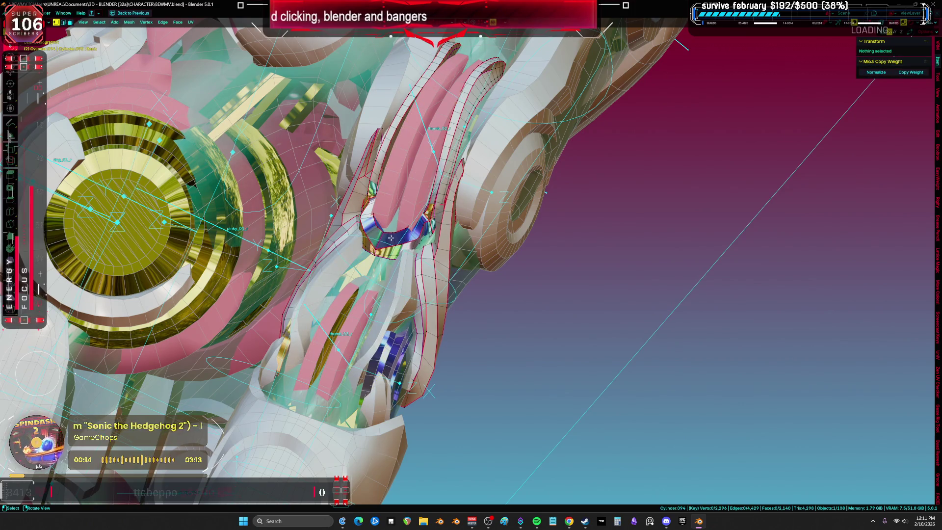
pyautogui.press('l')
pyautogui.moveTo(385, 236)
pyautogui.mouseDown(button='middle')
pyautogui.moveTo(419, 255)
pyautogui.moveTo(460, 245)
pyautogui.mouseUp(button='middle')
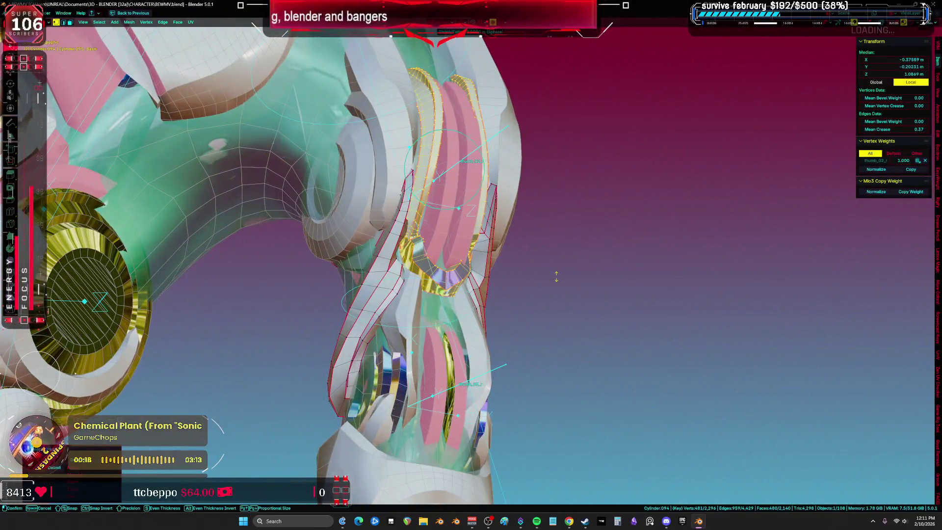
pyautogui.click(569, 253)
pyautogui.moveTo(569, 253); pyautogui.dragTo(537, 256, button='middle')
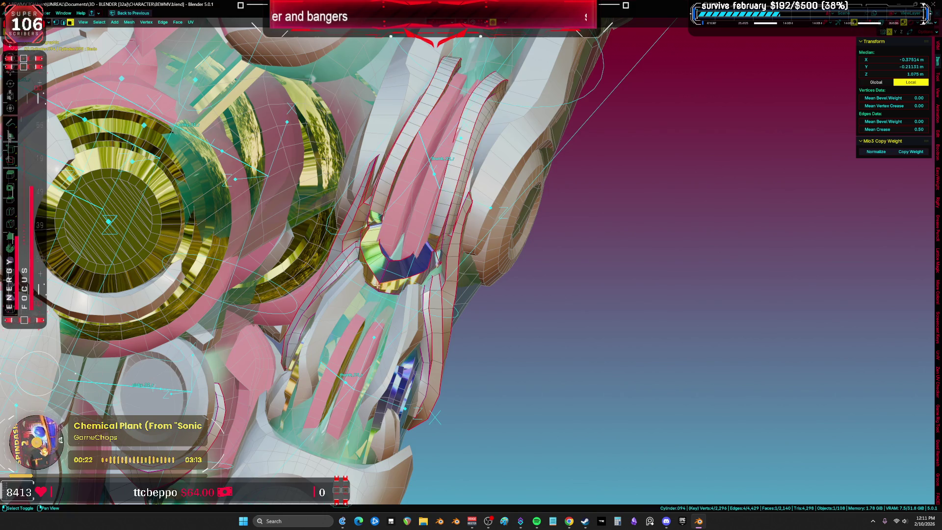
# - Inspect the resized ring's fit from several angles, including underneath, then return to Object Mode
pyautogui.moveTo(487, 282); pyautogui.dragTo(456, 268, button='middle')
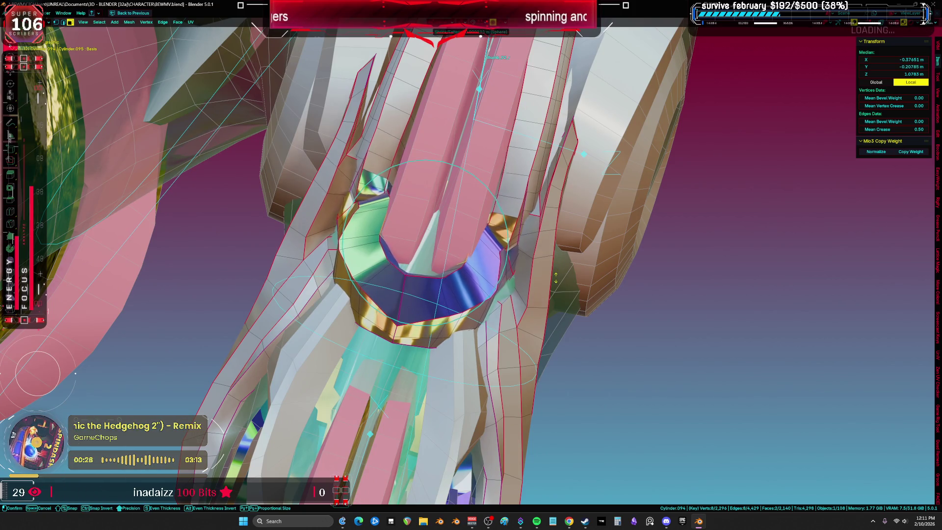
pyautogui.scroll(-3, 558, 286)
pyautogui.moveTo(604, 282)
pyautogui.mouseDown(button='middle')
pyautogui.moveTo(611, 308)
pyautogui.moveTo(624, 292)
pyautogui.moveTo(612, 289)
pyautogui.moveTo(605, 242)
pyautogui.moveTo(75, 374)
pyautogui.moveTo(270, 288)
pyautogui.moveTo(241, 288)
pyautogui.mouseUp(button='middle')
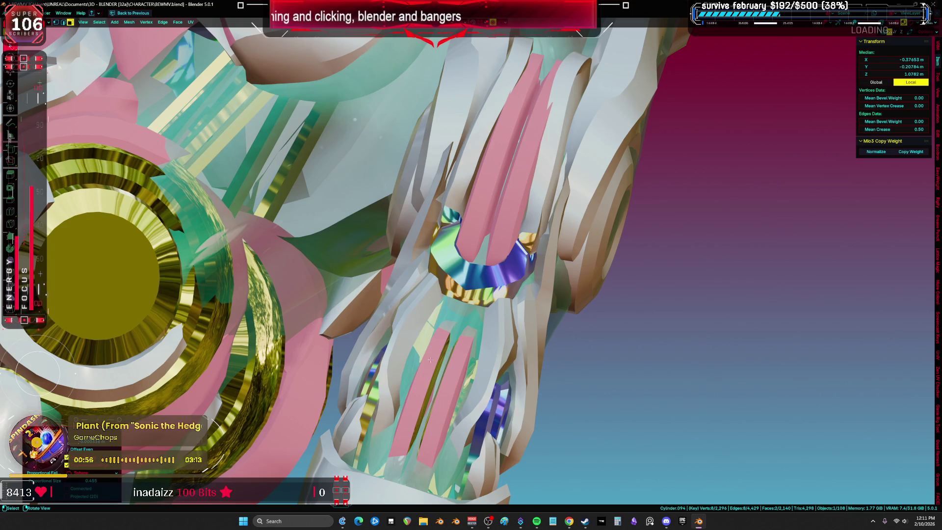
pyautogui.moveTo(564, 231)
pyautogui.mouseDown(button='middle')
pyautogui.moveTo(550, 262)
pyautogui.moveTo(530, 271)
pyautogui.moveTo(554, 304)
pyautogui.mouseUp(button='middle')
pyautogui.scroll(2, 547, 266)
pyautogui.scroll(-3, 540, 285)
pyautogui.scroll(3, 564, 316)
pyautogui.scroll(1, 571, 324)
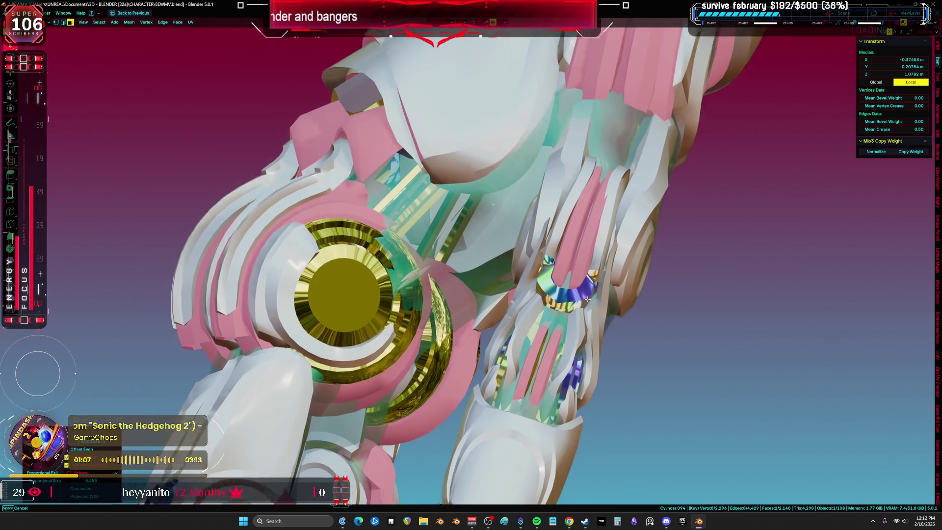
pyautogui.moveTo(587, 299)
pyautogui.mouseDown(button='middle')
pyautogui.moveTo(613, 290)
pyautogui.moveTo(580, 278)
pyautogui.moveTo(629, 277)
pyautogui.moveTo(435, 217)
pyautogui.moveTo(420, 239)
pyautogui.moveTo(672, 295)
pyautogui.moveTo(695, 326)
pyautogui.moveTo(863, 352)
pyautogui.moveTo(900, 331)
pyautogui.mouseUp(button='middle')
pyautogui.moveTo(912, 296); pyautogui.dragTo(935, 194, button='middle')
pyautogui.moveTo(937, 150)
pyautogui.mouseDown(button='middle')
pyautogui.moveTo(894, 142)
pyautogui.moveTo(457, 251)
pyautogui.moveTo(438, 288)
pyautogui.mouseUp(button='middle')
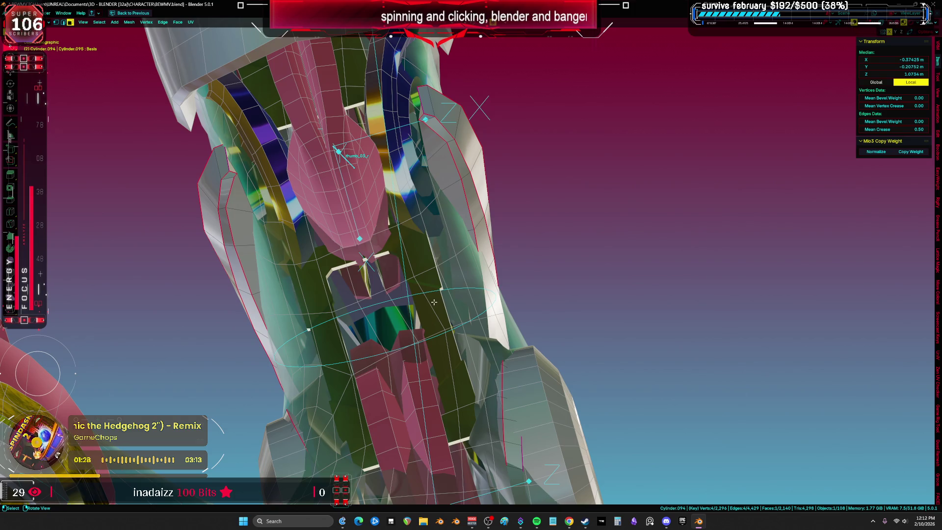
pyautogui.click(327, 307)
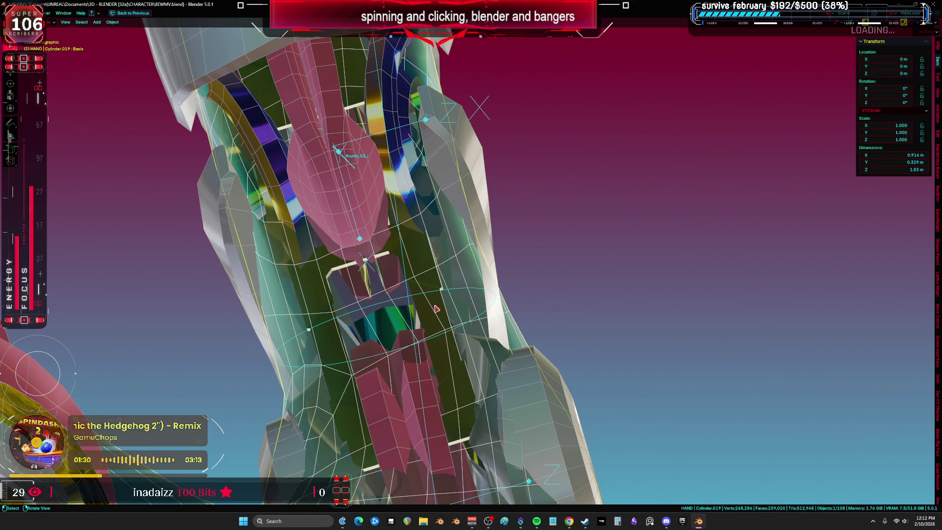
# - Toggle Edit Mode on the HAND object and briefly isolate it in local view
pyautogui.press('Tab')
pyautogui.moveTo(436, 308); pyautogui.dragTo(433, 295, button='middle')
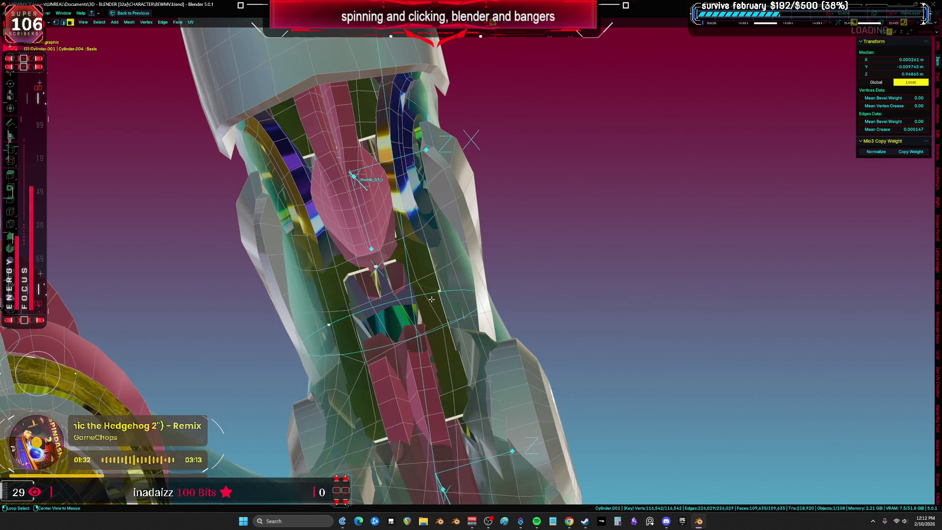
pyautogui.press('Tab')
pyautogui.click(448, 305)
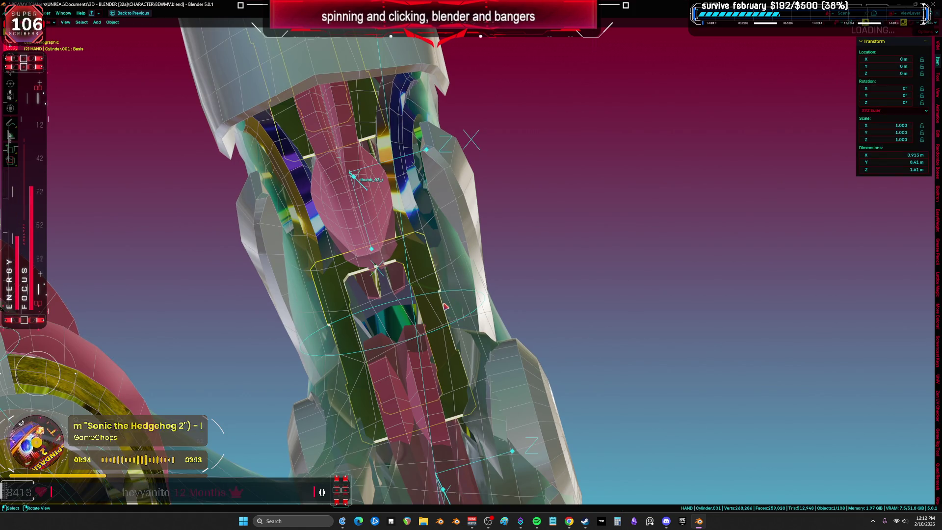
pyautogui.press('Tab')
pyautogui.press('KP_Divide')
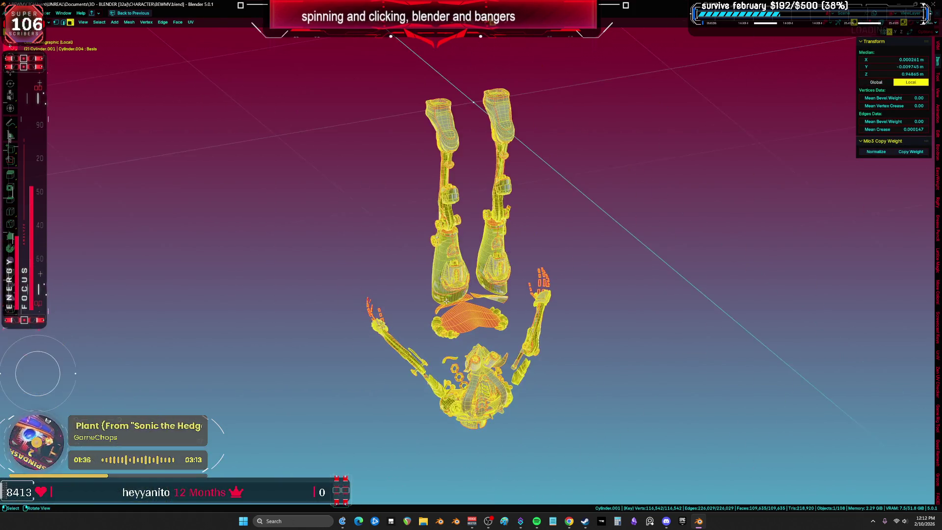
pyautogui.press('KP_Divide')
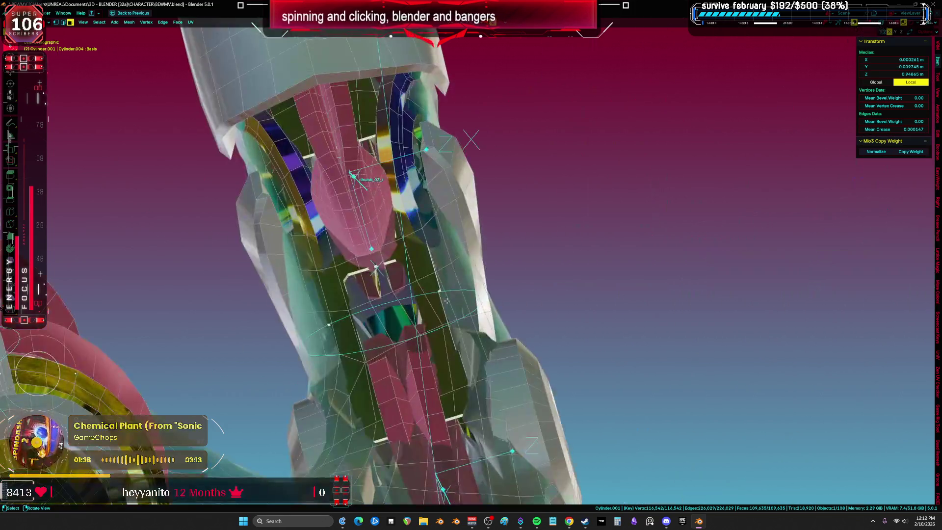
pyautogui.moveTo(509, 311)
pyautogui.mouseDown(button='middle')
pyautogui.moveTo(432, 295)
pyautogui.moveTo(542, 300)
pyautogui.mouseUp(button='middle')
# - Select Cylinder.001 and Cylinder.023, hide all other objects with Shift+H, and enter Edit Mode
pyautogui.click(328, 304)
pyautogui.click(382, 272)
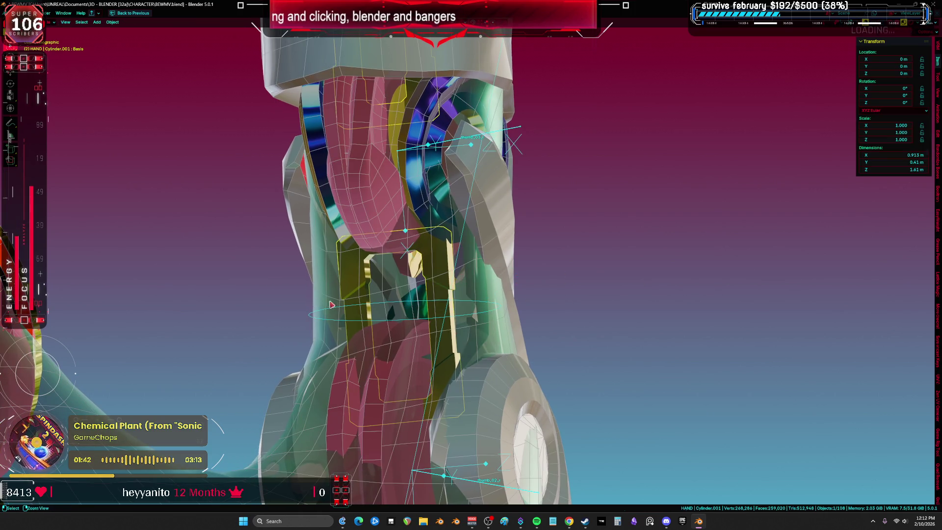
pyautogui.keyDown('shift'); pyautogui.click(382, 201); pyautogui.keyUp('shift')
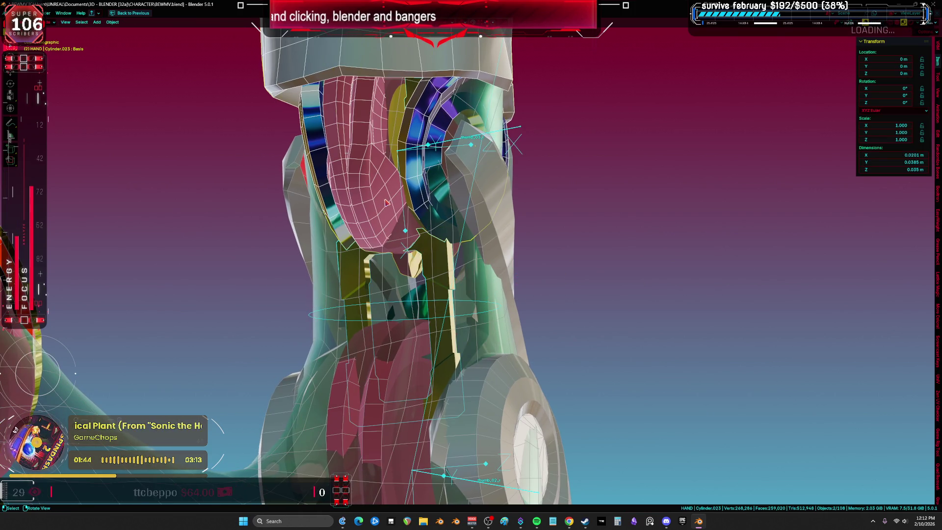
pyautogui.hotkey('shift', 'h')
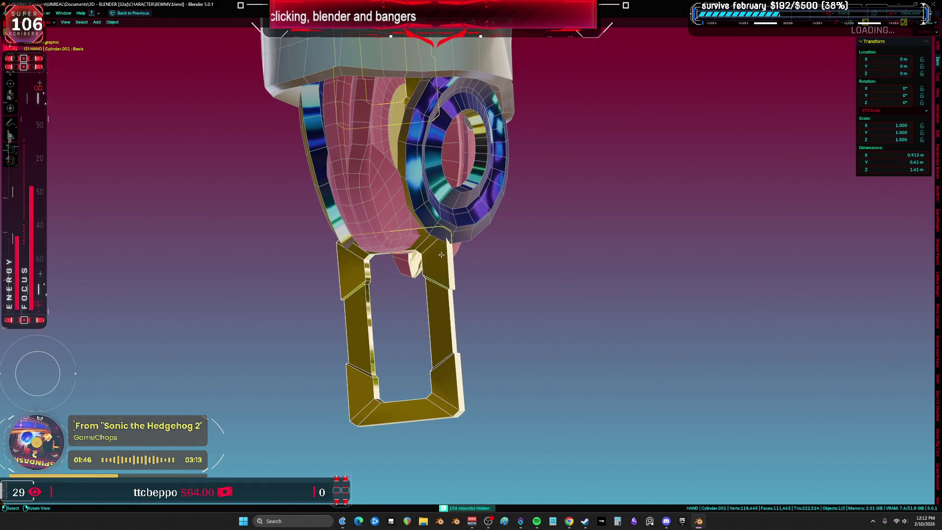
pyautogui.press('Tab')
pyautogui.moveTo(440, 255)
pyautogui.mouseDown(button='middle')
pyautogui.moveTo(500, 268)
pyautogui.moveTo(521, 219)
pyautogui.moveTo(500, 222)
pyautogui.moveTo(500, 233)
pyautogui.moveTo(553, 185)
pyautogui.mouseUp(button='middle')
# - Select the gold bracket's lower vertices in X-ray vertex mode
pyautogui.hotkey('alt', 'z')
pyautogui.press('1')
pyautogui.moveTo(409, 260)
pyautogui.mouseDown()
pyautogui.moveTo(638, 294)
pyautogui.moveTo(569, 225)
pyautogui.mouseUp()
pyautogui.hotkey('alt', 'z')
pyautogui.moveTo(568, 224); pyautogui.dragTo(572, 228, button='middle')
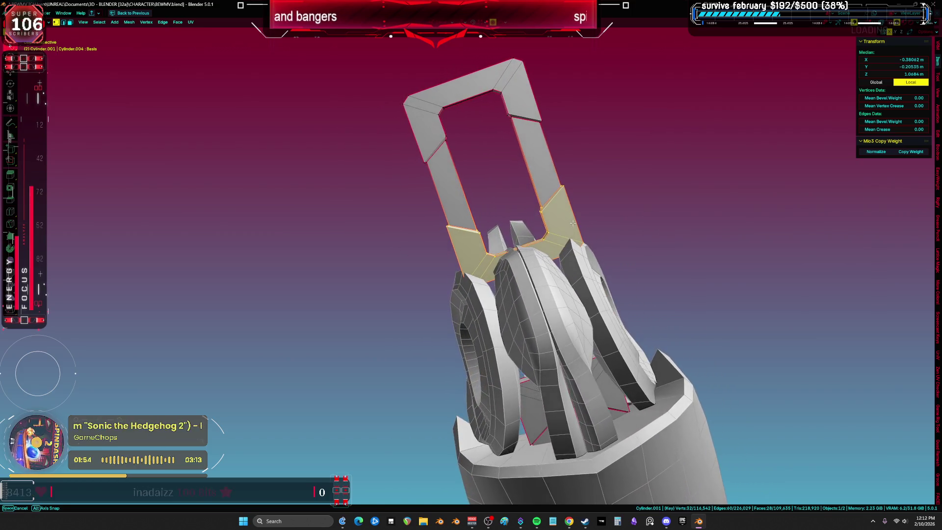
# - Move the bracket's lower corners against the thumb knuckle and return to Object Mode
pyautogui.press('g')
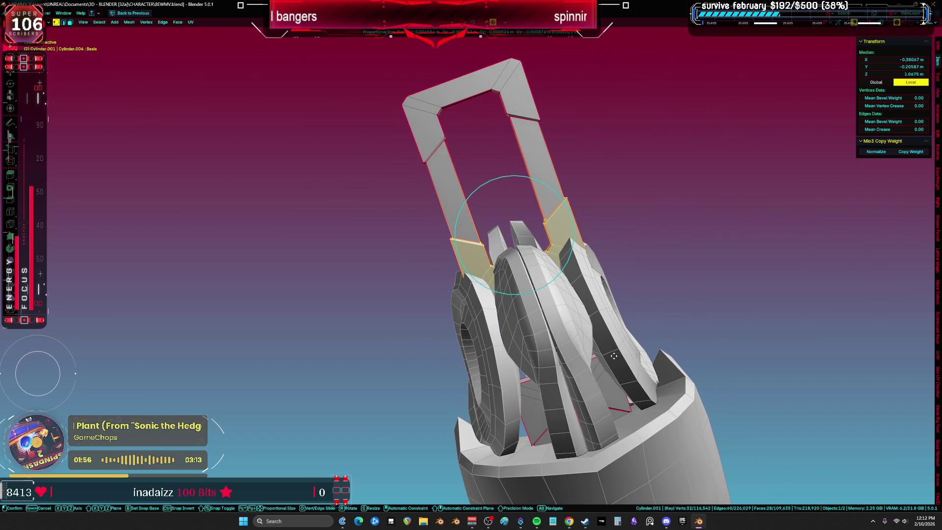
pyautogui.moveTo(533, 300)
pyautogui.mouseDown(button='middle')
pyautogui.moveTo(580, 270)
pyautogui.moveTo(565, 284)
pyautogui.moveTo(570, 249)
pyautogui.moveTo(583, 255)
pyautogui.moveTo(610, 242)
pyautogui.mouseUp(button='middle')
pyautogui.click(569, 263)
pyautogui.moveTo(682, 243); pyautogui.dragTo(669, 244, button='middle')
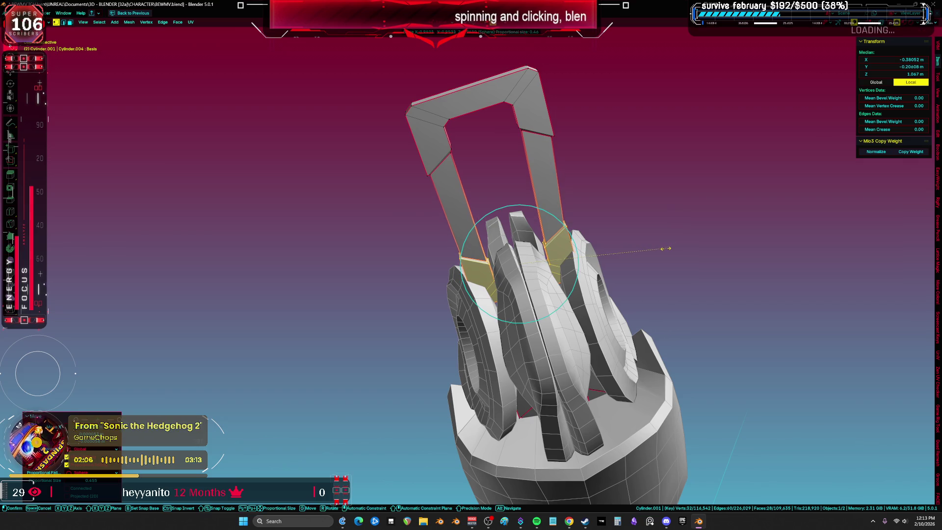
pyautogui.moveTo(662, 249)
pyautogui.mouseDown(button='middle')
pyautogui.moveTo(580, 286)
pyautogui.moveTo(592, 309)
pyautogui.moveTo(576, 239)
pyautogui.mouseUp(button='middle')
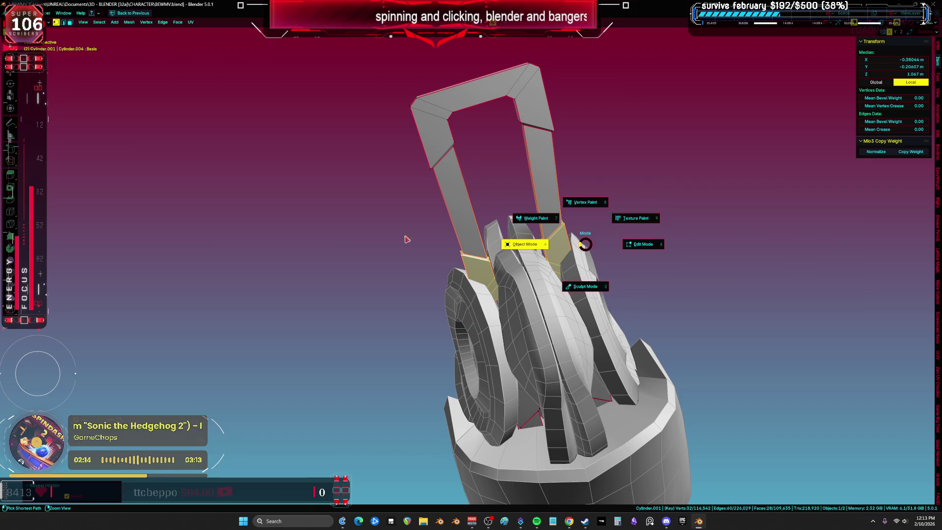
pyautogui.click(363, 237)
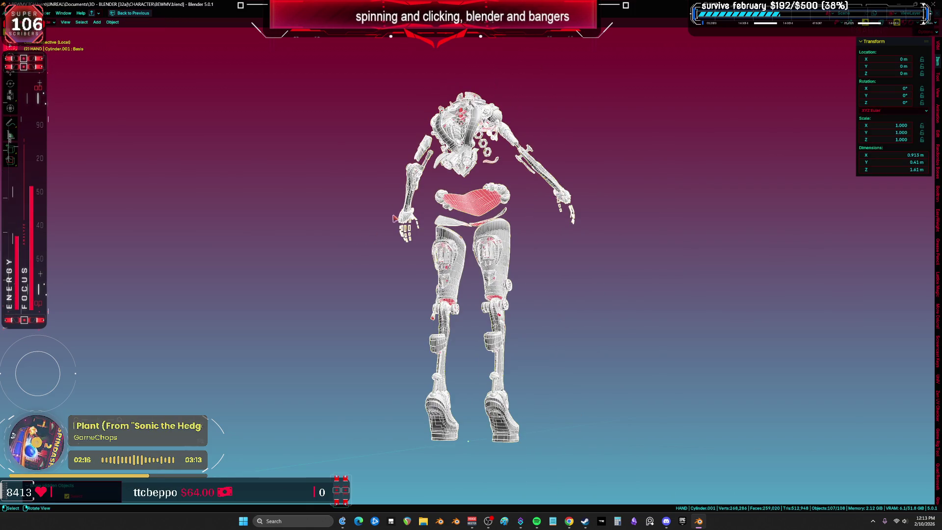